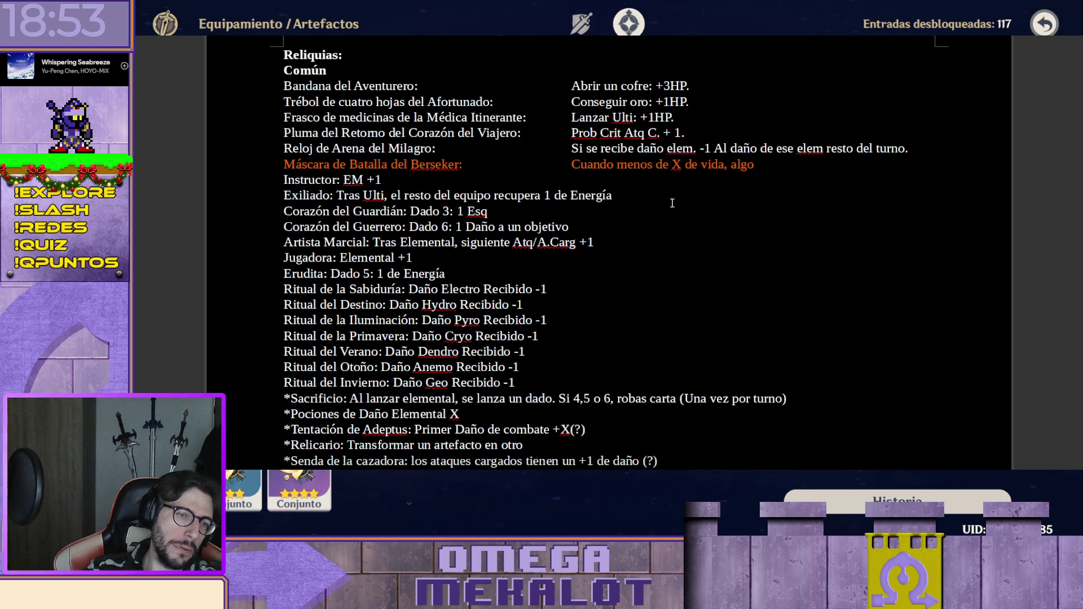
# Replace "Cuando" with the new condition "Si vida = X o menos".
pyautogui.hotkey('shift', 'Left')
pyautogui.hotkey('shift', 'Left')
pyautogui.hotkey('shift', 'Left')
pyautogui.hotkey('shift', 'Left')
pyautogui.hotkey('shift', 'Left')
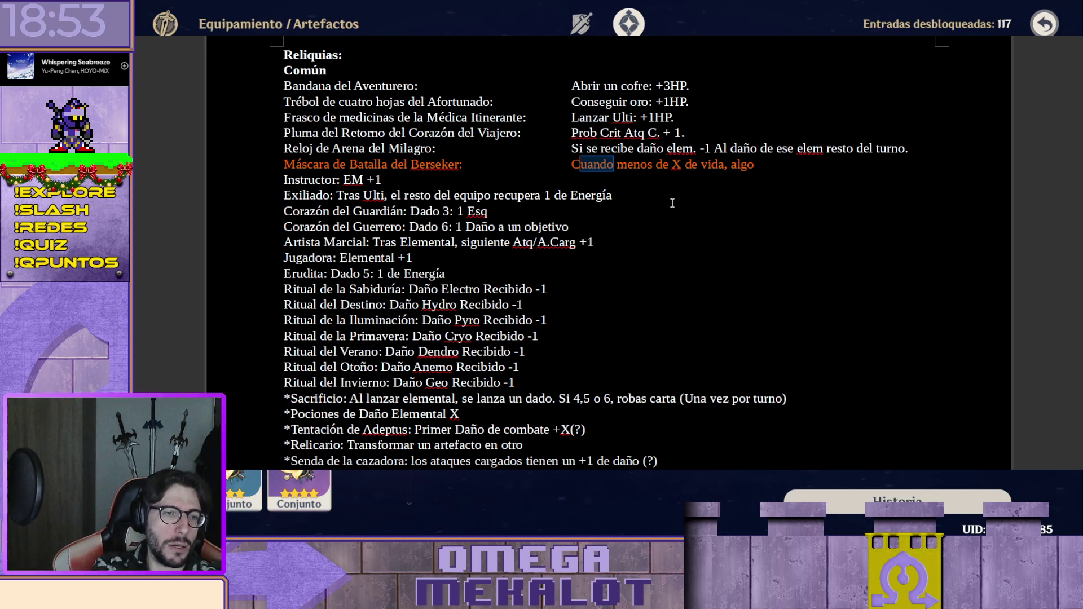
pyautogui.hotkey('shift', 'Left')
pyautogui.write('Si')
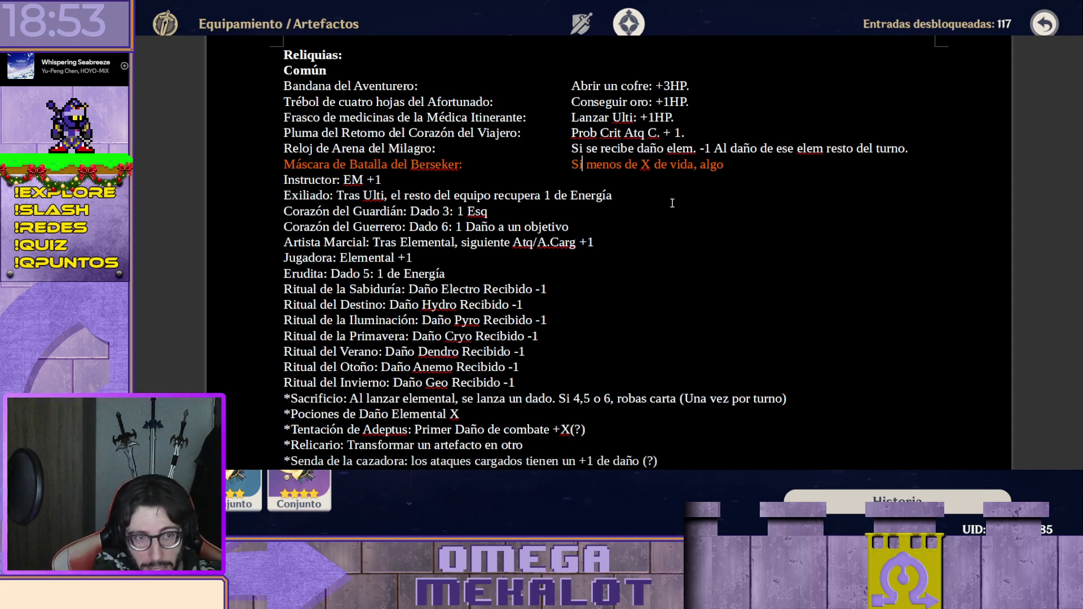
pyautogui.write(' vida')
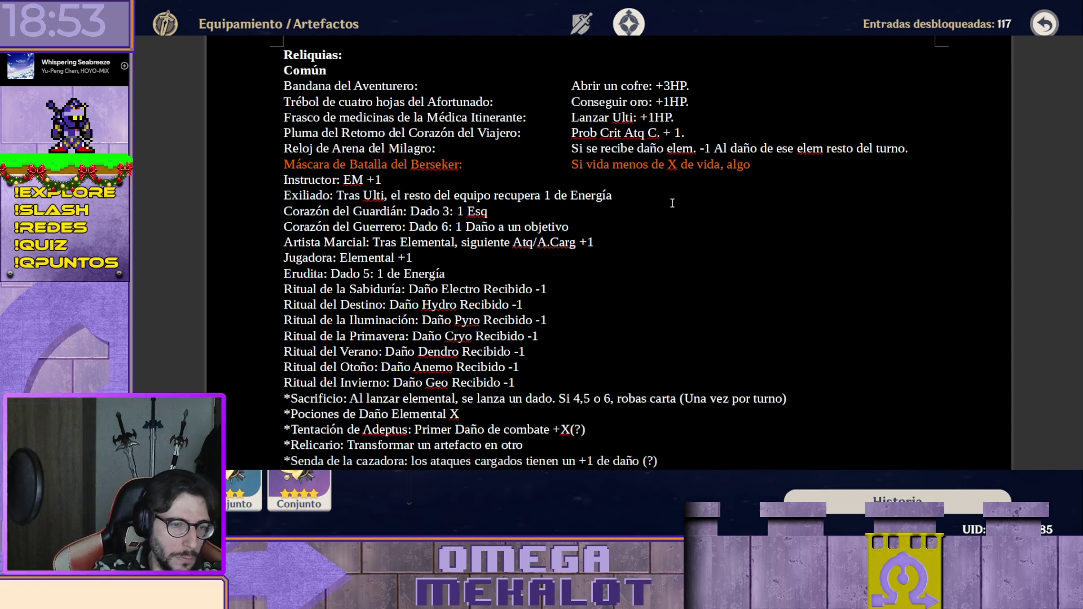
pyautogui.write(' ?')
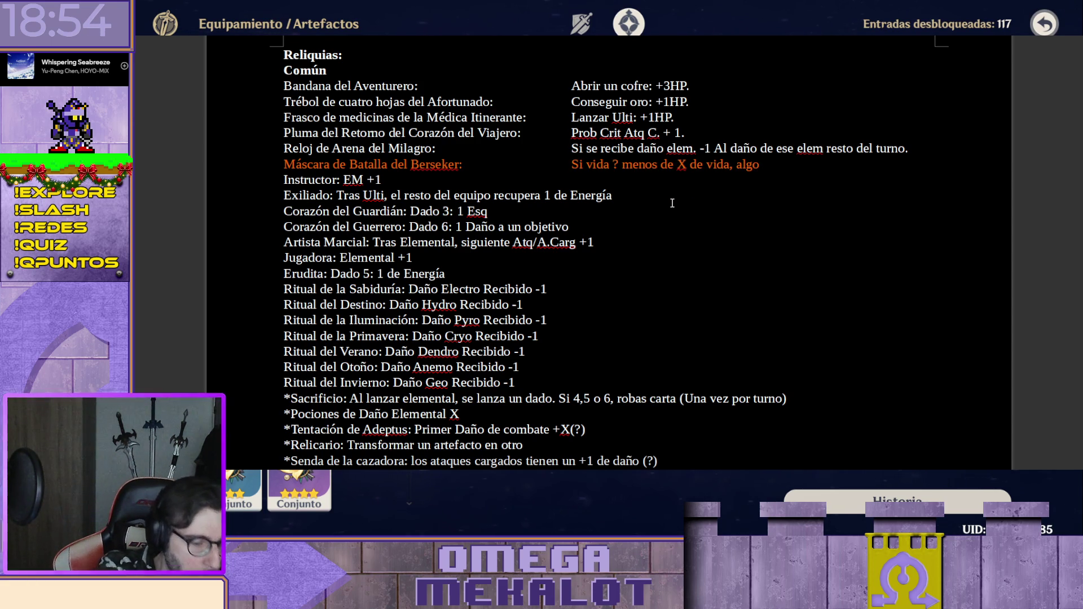
pyautogui.press('BackSpace')
pyautogui.write('=')
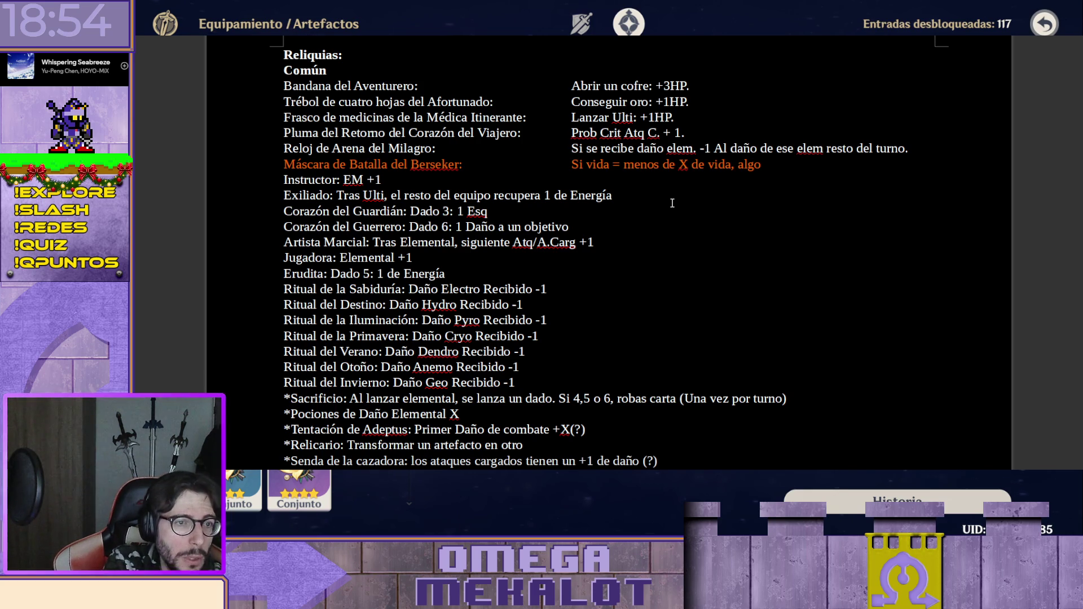
pyautogui.write('X')
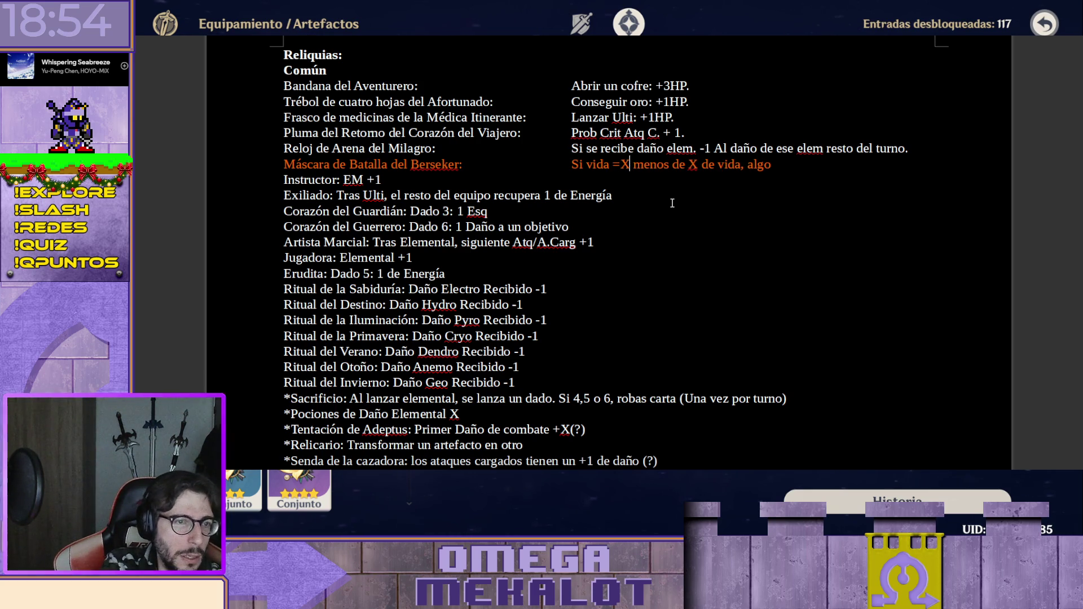
pyautogui.press('Left')
pyautogui.press('Right')
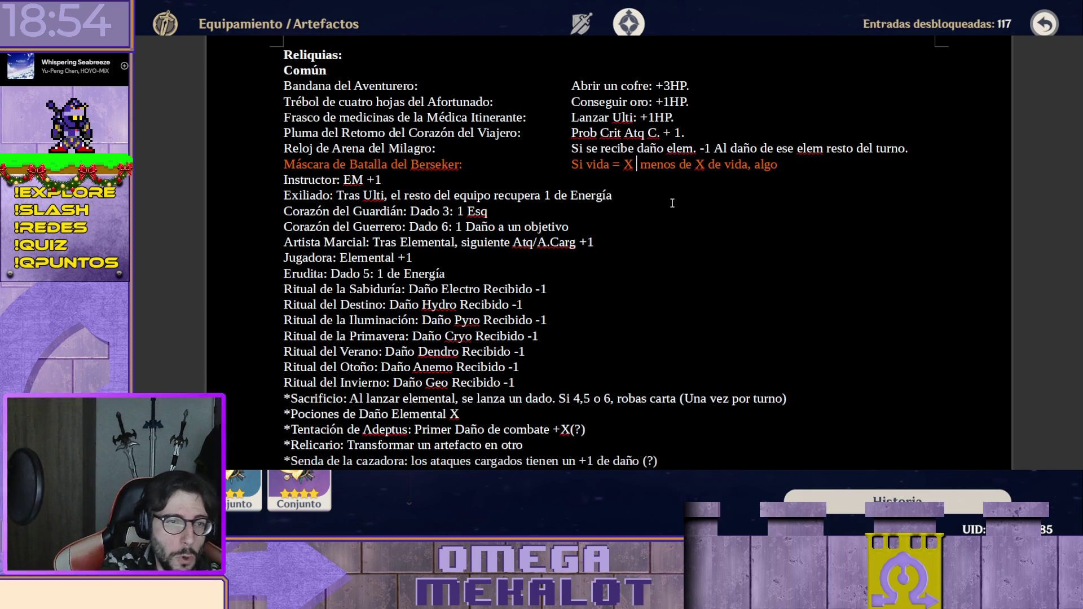
pyautogui.write('o')
pyautogui.press('Right')
pyautogui.press('Right')
pyautogui.press('Right')
pyautogui.press('Right')
pyautogui.press('Right')
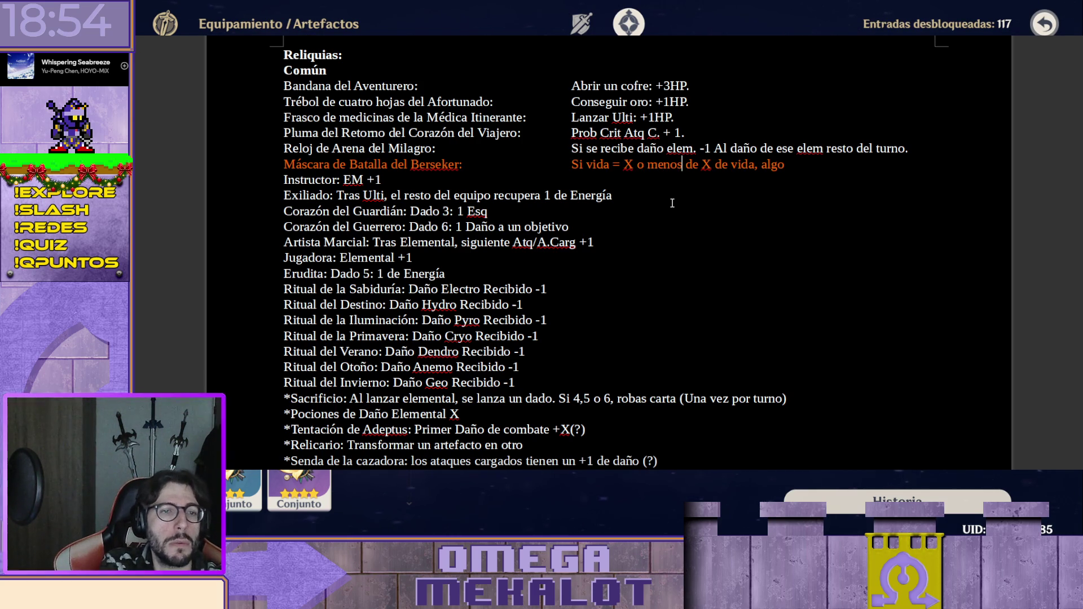
# Delete the leftover "de X de vida, algo" text and select the whole Berserker line.
pyautogui.hotkey('shift', 'End')
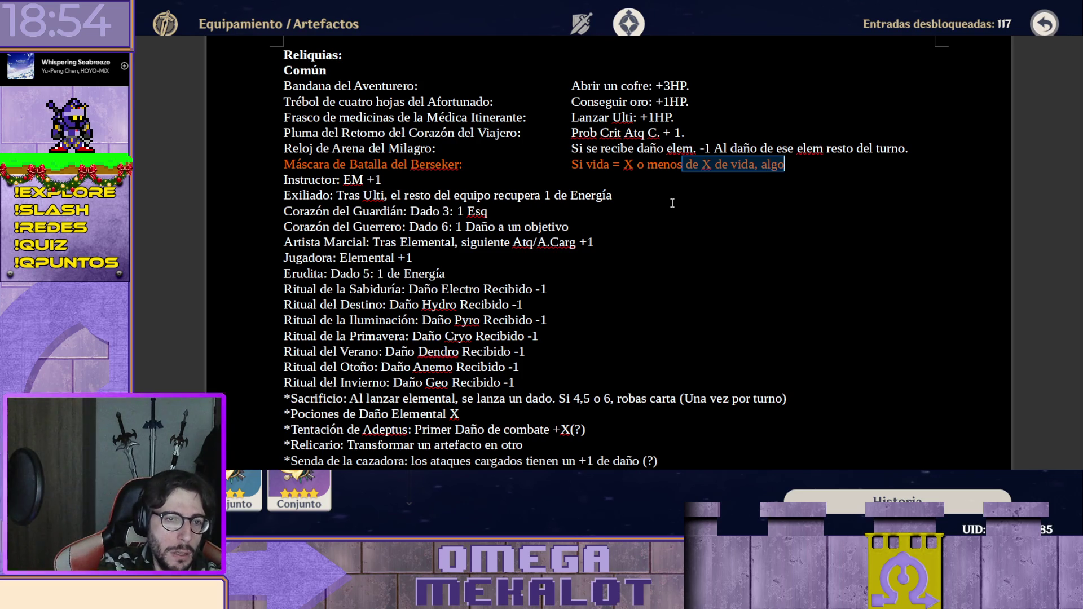
pyautogui.press('BackSpace')
pyautogui.write('.')
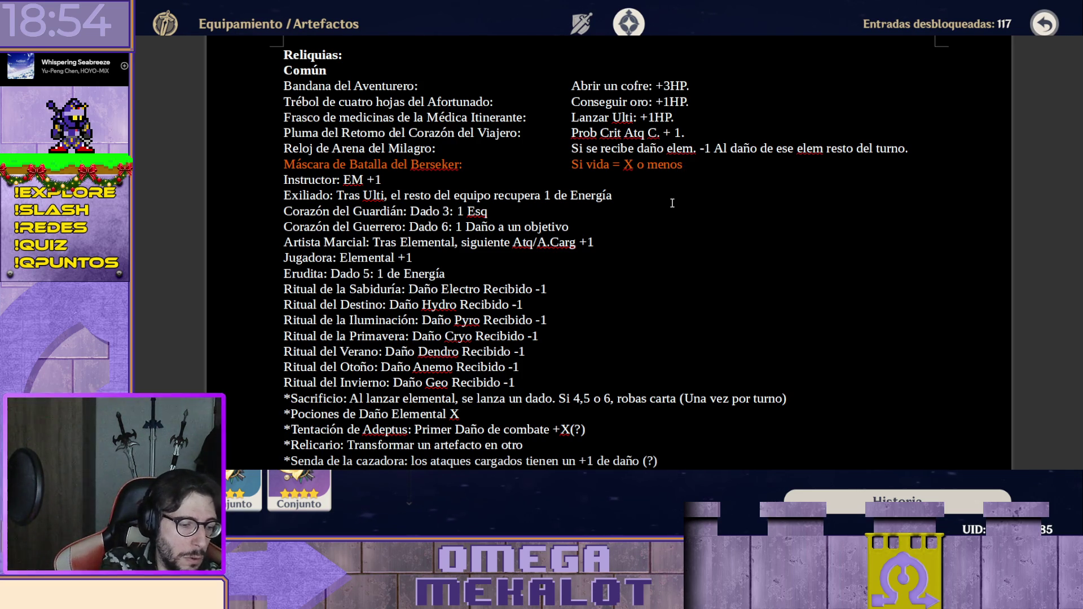
pyautogui.press('BackSpace')
pyautogui.press('BackSpace')
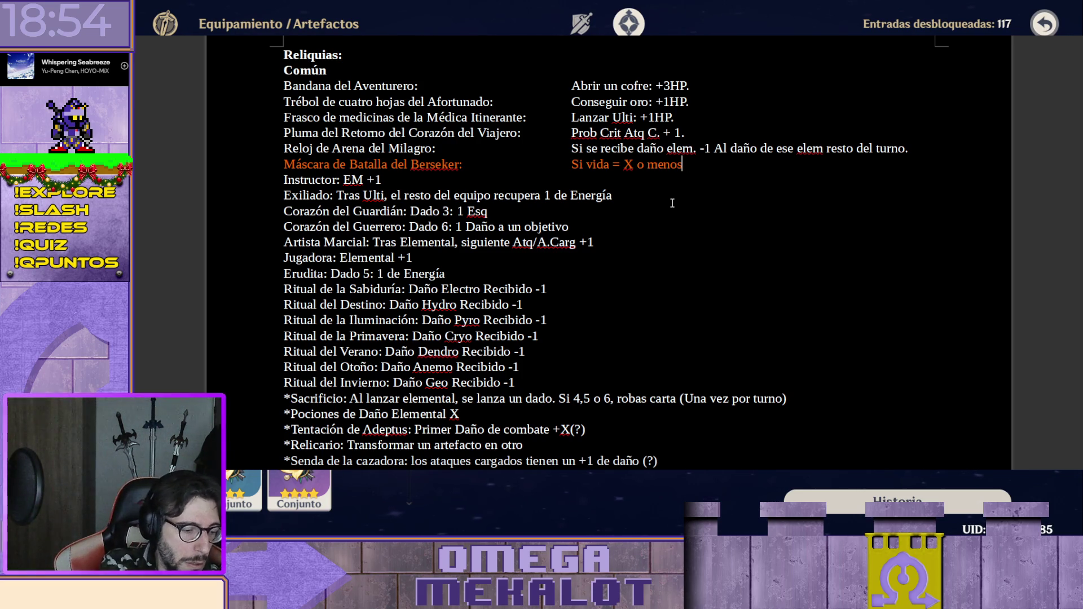
pyautogui.write(': +')
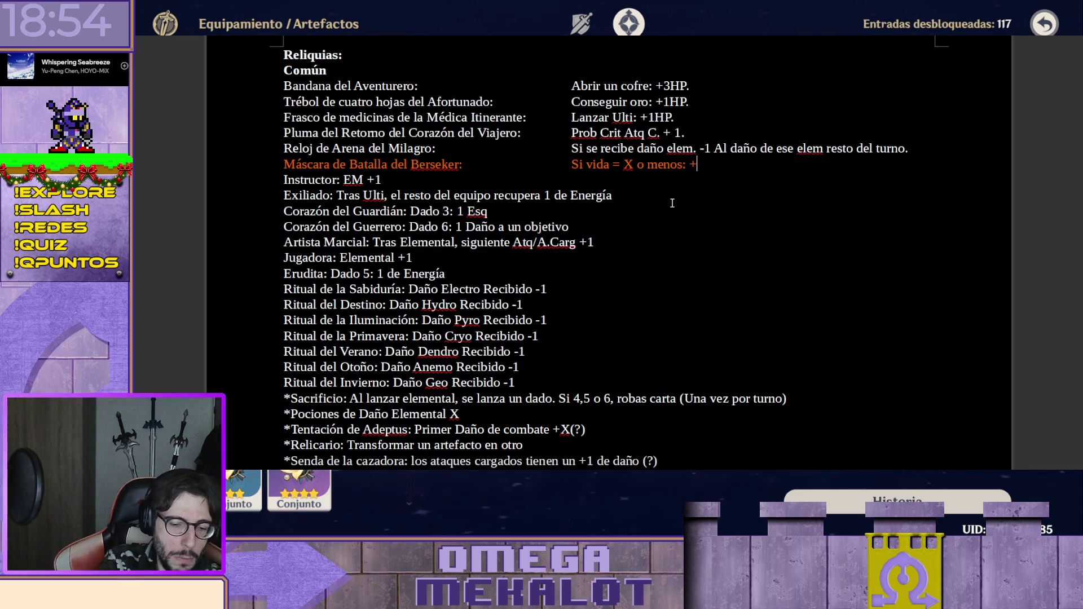
pyautogui.write('1 Prob')
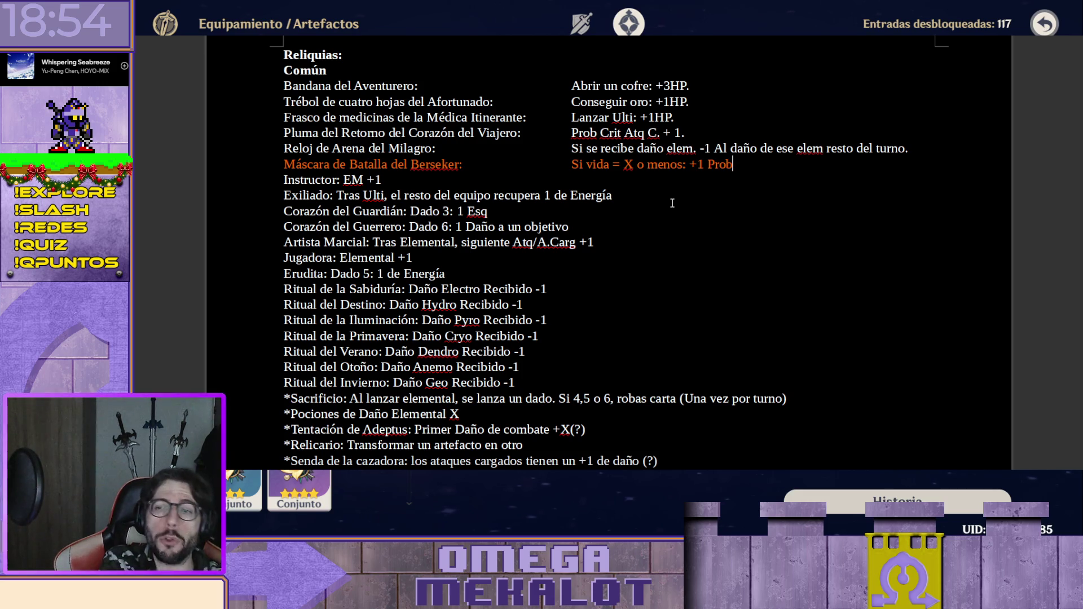
pyautogui.hotkey('shift', 'Home')
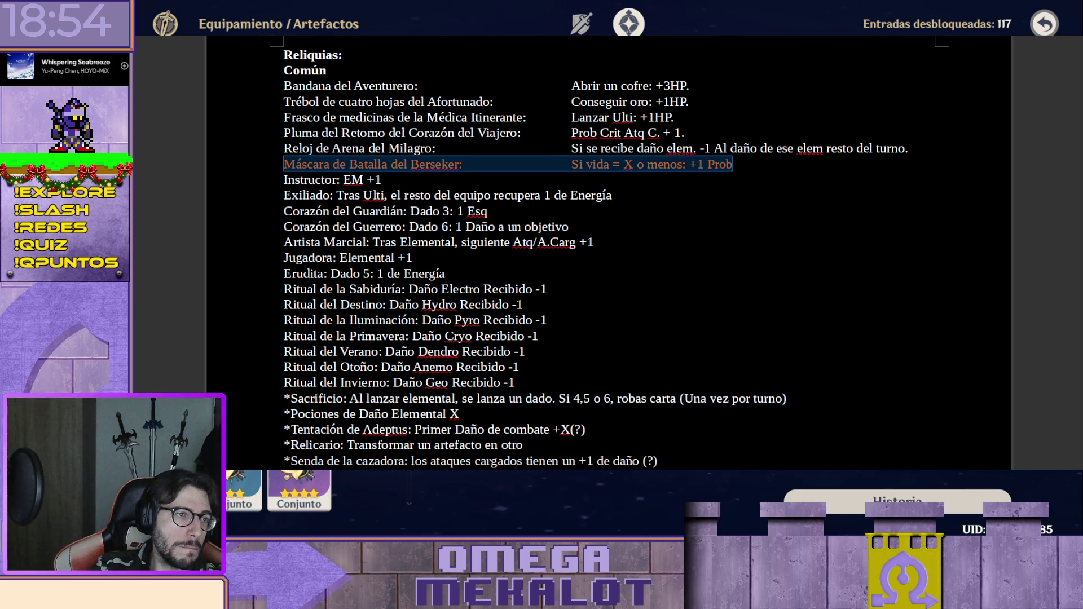
# Recolour the Berserker line white and end it with a period after Prob.
pyautogui.hotkey('ctrl', 'space')
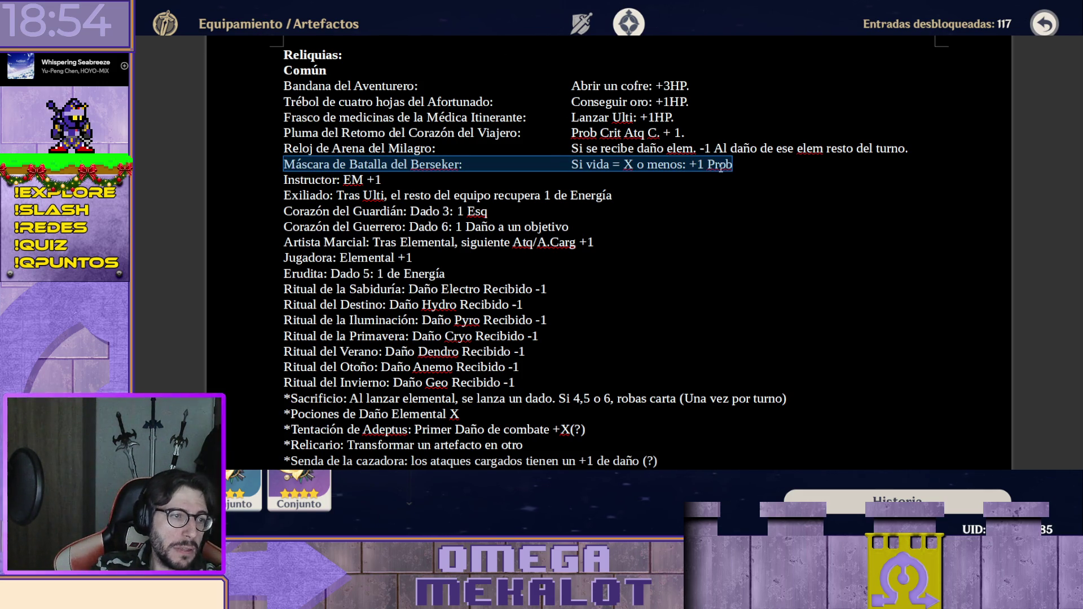
pyautogui.click(776, 163)
pyautogui.write('.')
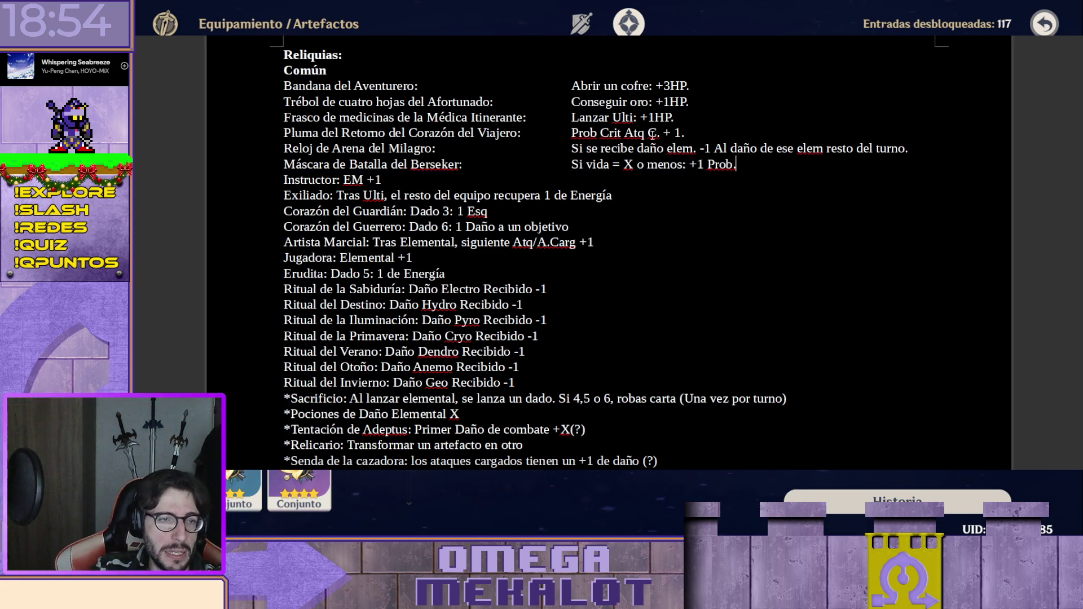
# Remove "Crit" so the Pluma effect reads "Prob Atq C. + 1.".
pyautogui.moveTo(674, 123)
pyautogui.mouseDown()
pyautogui.moveTo(590, 133)
pyautogui.moveTo(685, 133)
pyautogui.mouseUp()
pyautogui.hotkey('shift', 'Left')
pyautogui.hotkey('shift', 'Left')
pyautogui.hotkey('shift', 'Left')
pyautogui.click(609, 133)
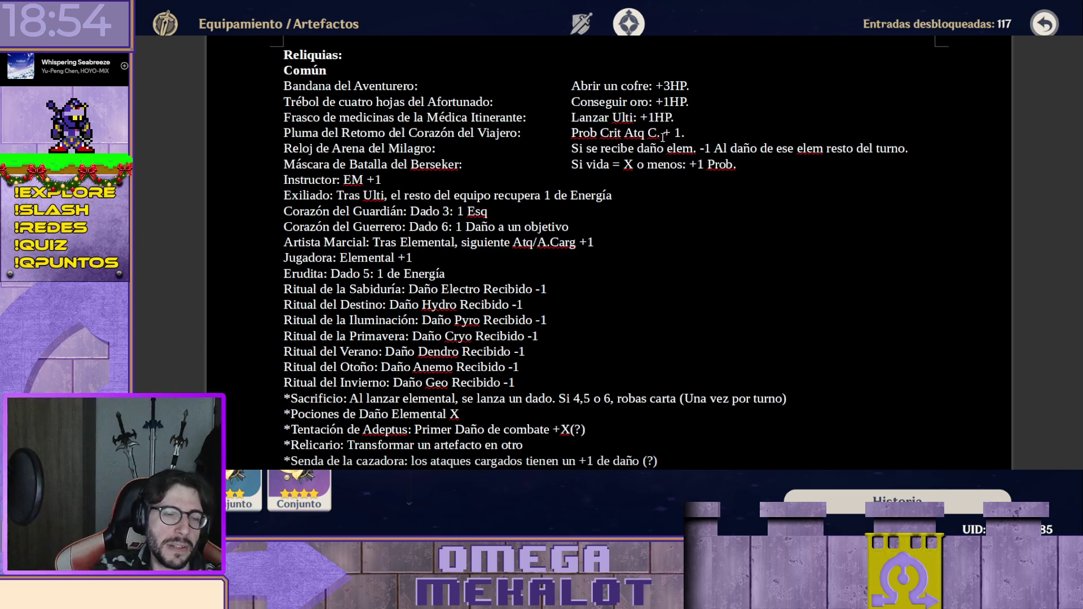
pyautogui.press('BackSpace')
pyautogui.press('BackSpace')
pyautogui.press('BackSpace')
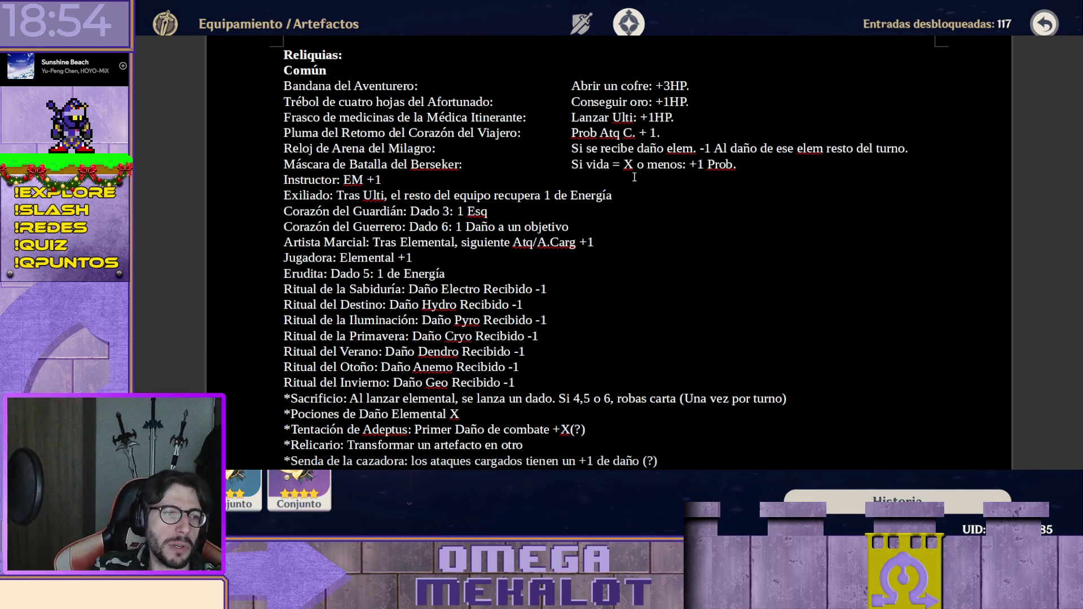
# Move down to the Instructor line before switching to the YouTube battle tutorial.
pyautogui.press('Down')
pyautogui.press('Down')
pyautogui.press('Down')
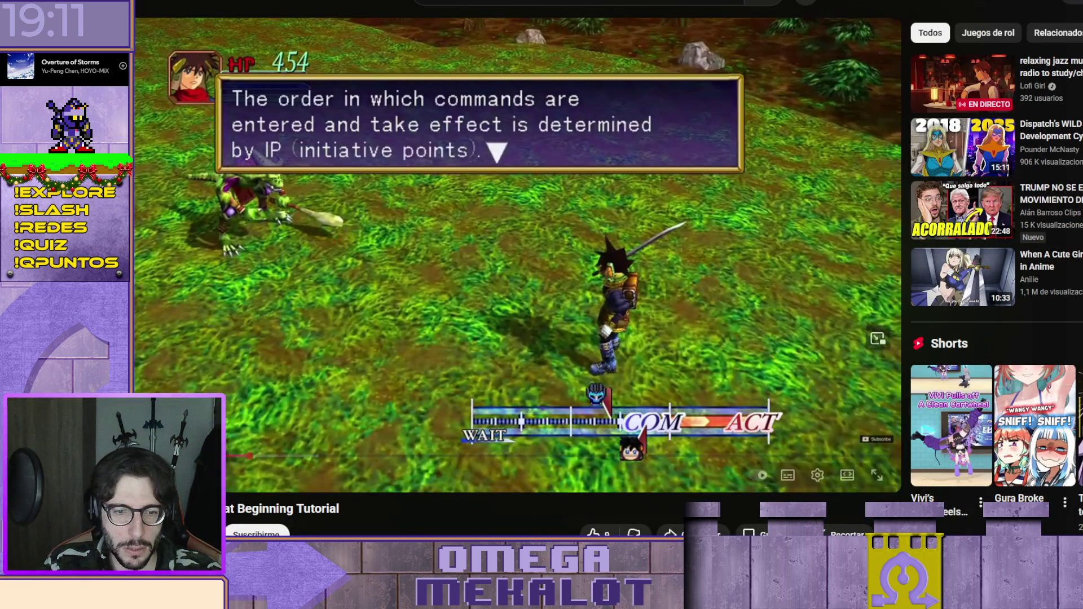
# Switch the player to theater mode, watch the IP explanation, and pause afterwards.
pyautogui.click(850, 475)
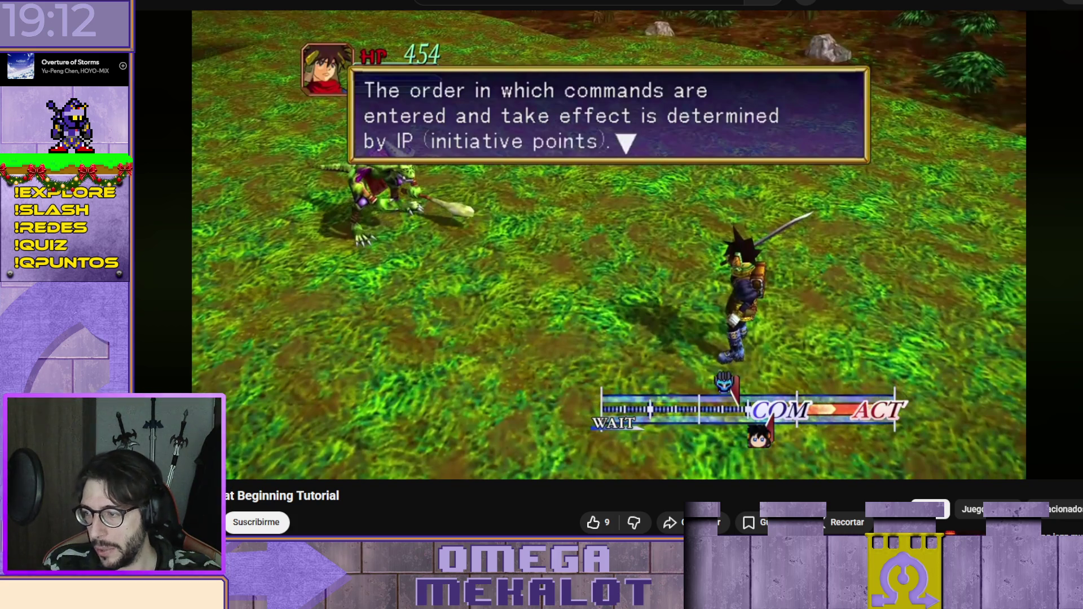
pyautogui.click(598, 273)
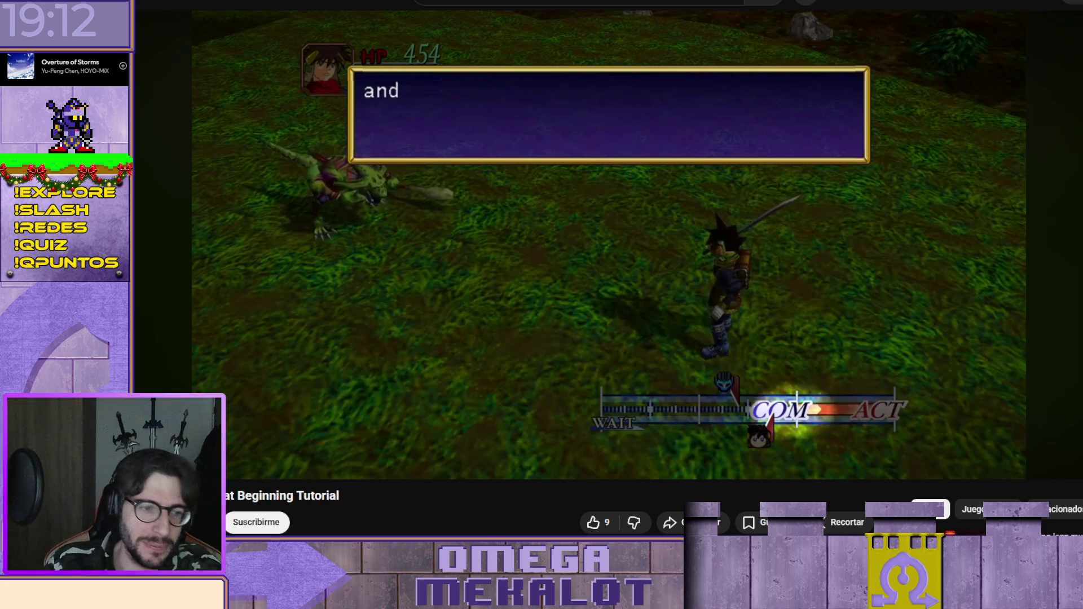
pyautogui.click(442, 254)
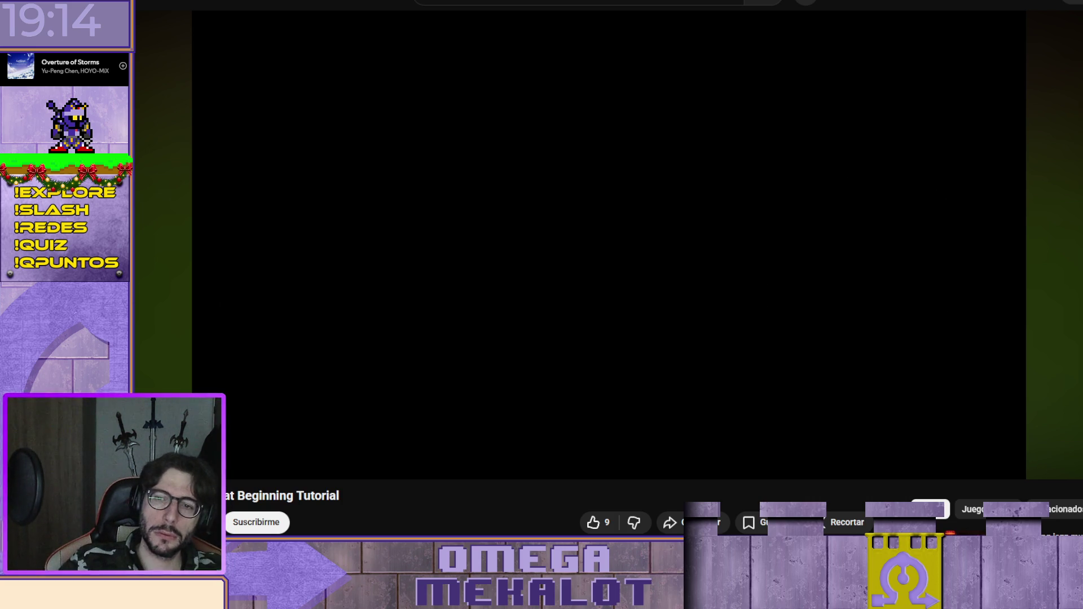
# Search Google for "grandia 2 play station" and browse the results.
pyautogui.hotkey('alt', 'Left')
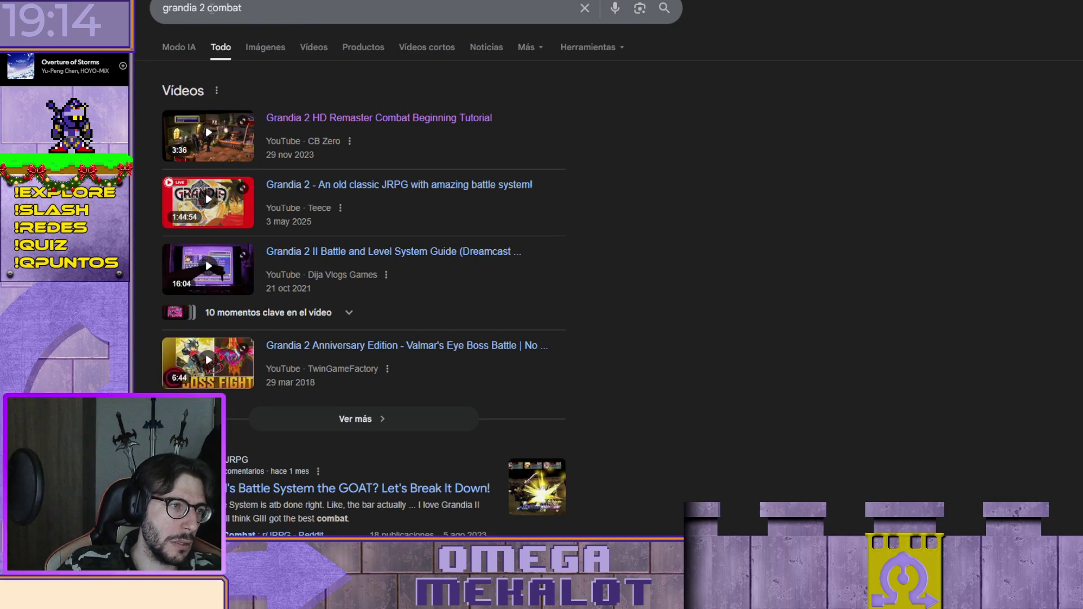
pyautogui.doubleClick(227, 7)
pyautogui.press('BackSpace')
pyautogui.write('p')
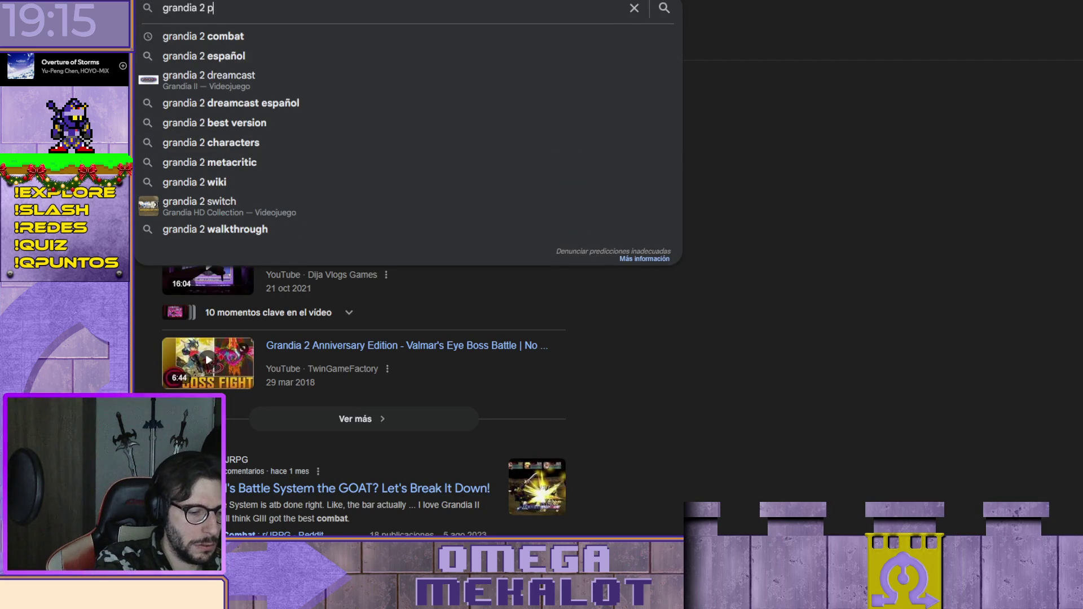
pyautogui.write('lay')
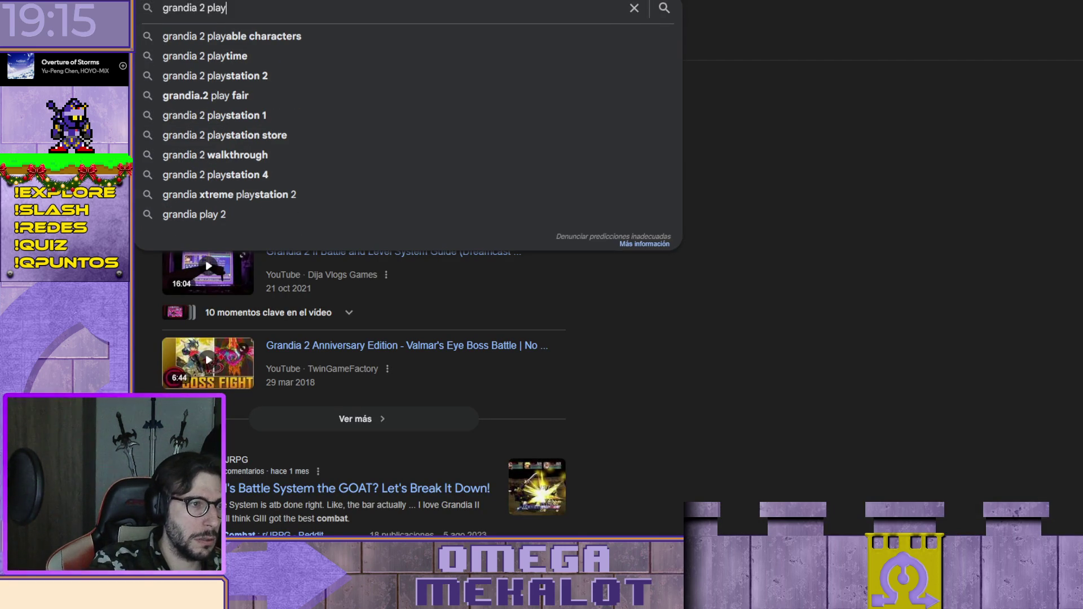
pyautogui.write(' sta')
pyautogui.press('Down')
pyautogui.press('Return')
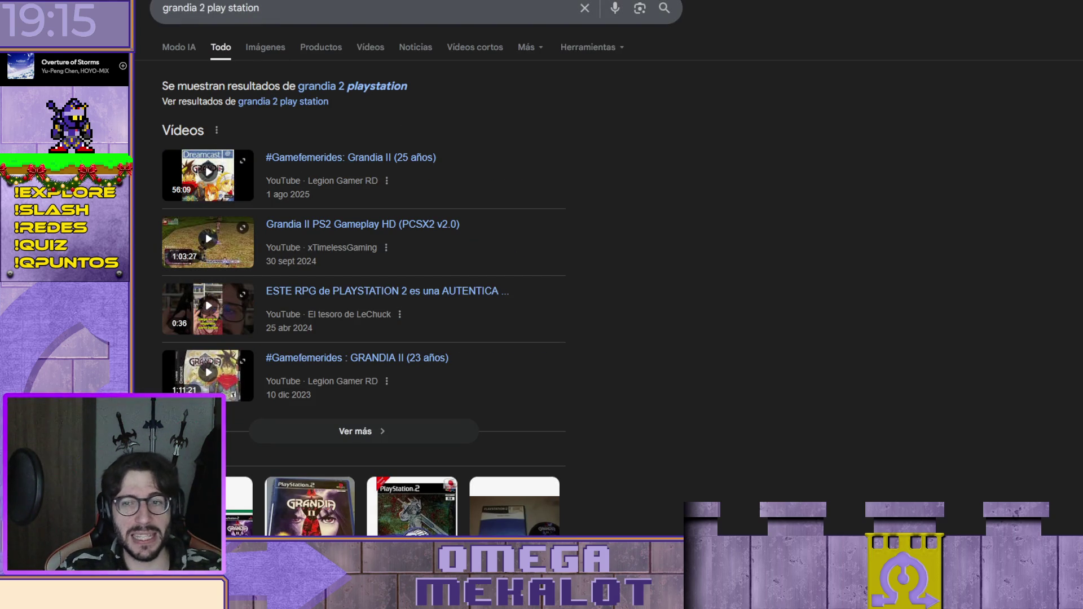
pyautogui.scroll(-2, 360, 272)
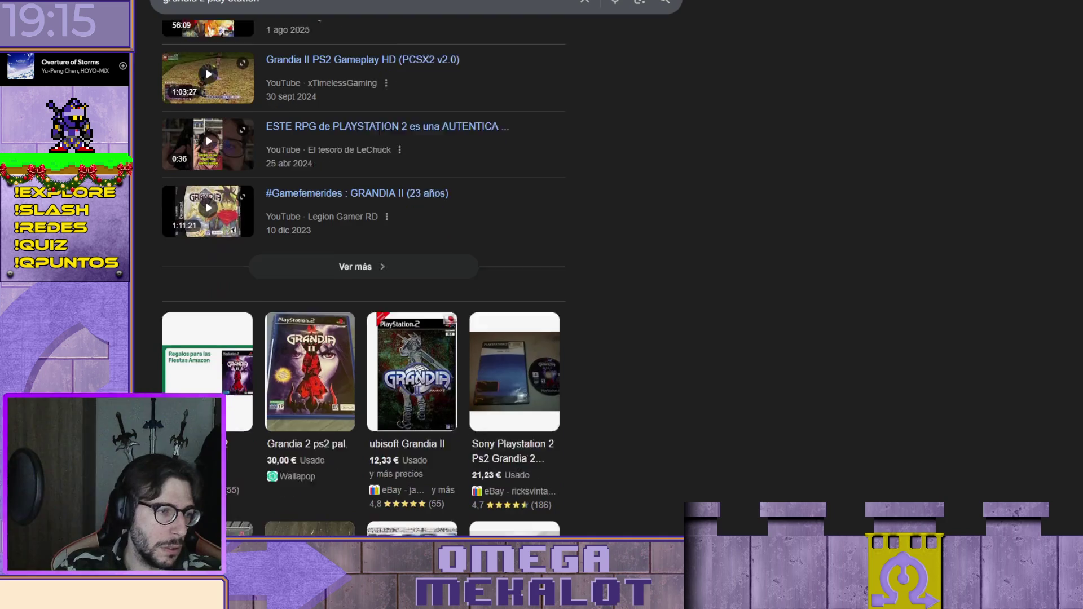
pyautogui.scroll(-1, 360, 271)
pyautogui.moveTo(311, 270)
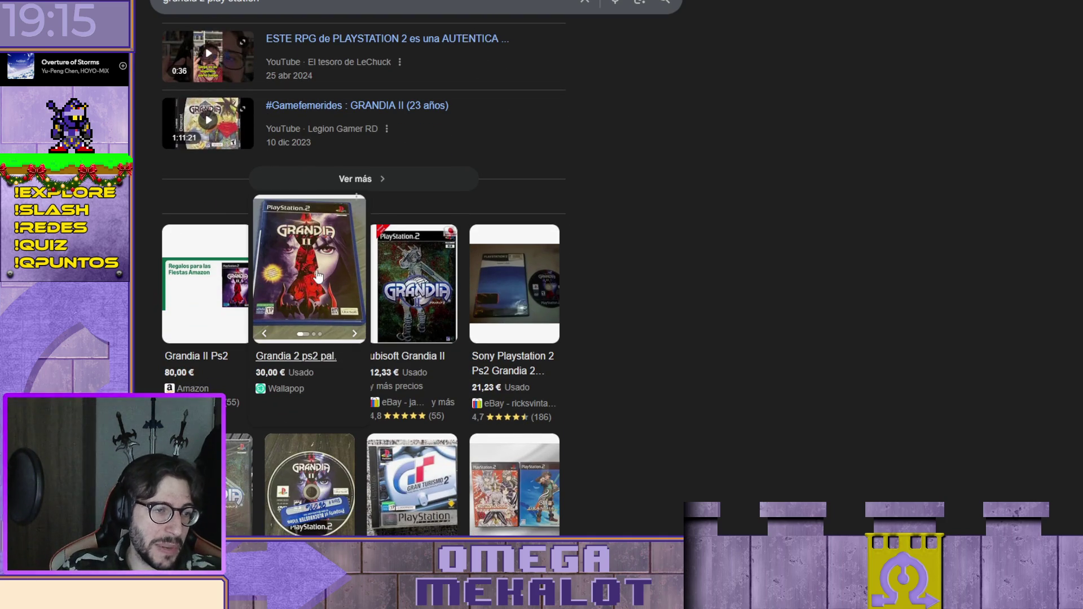
pyautogui.scroll(3, 496, 259)
pyautogui.scroll(-3, 765, 228)
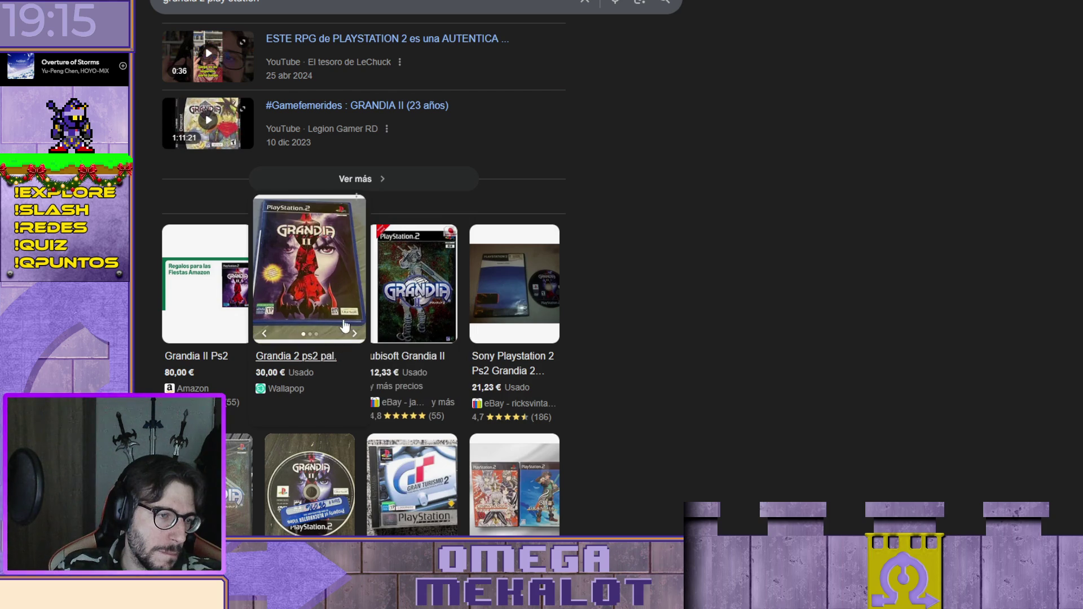
pyautogui.scroll(-1, 364, 321)
pyautogui.scroll(-2, 364, 321)
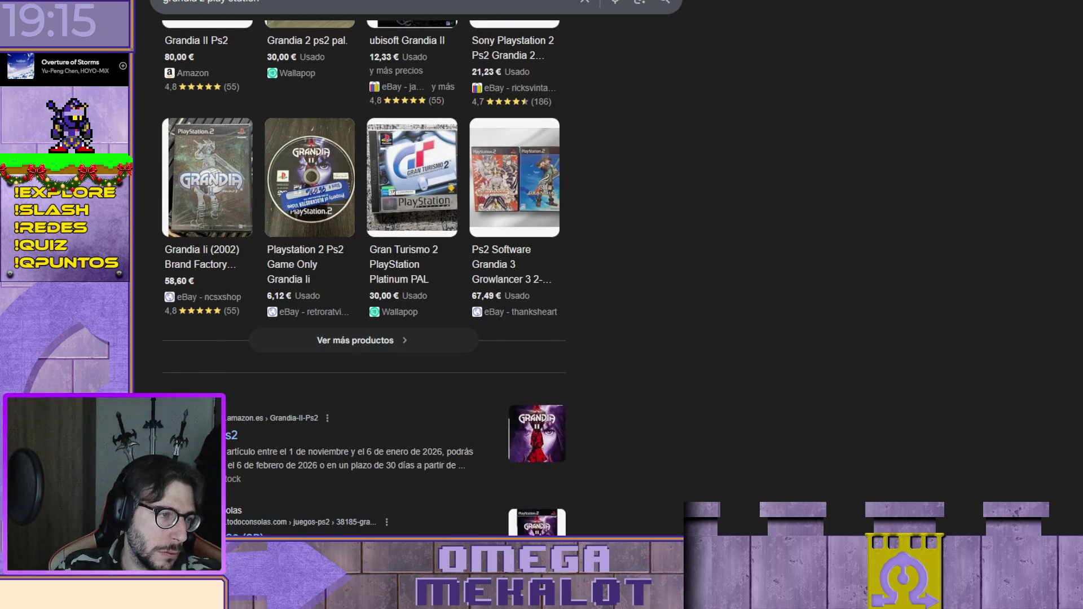
pyautogui.scroll(5, 149, 114)
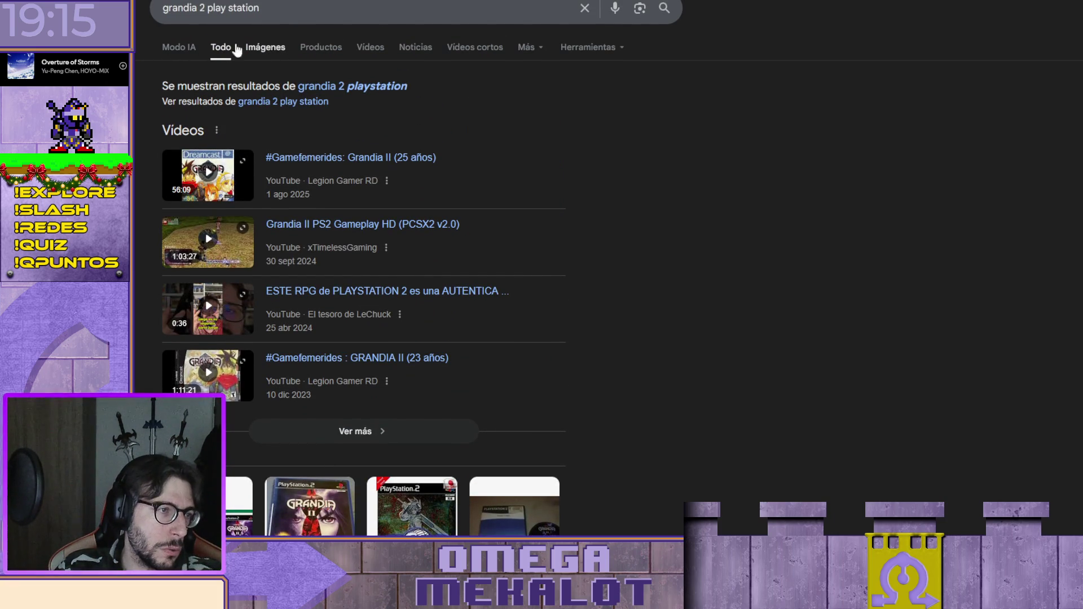
pyautogui.scroll(-5, 233, 246)
pyautogui.scroll(-3, 161, 287)
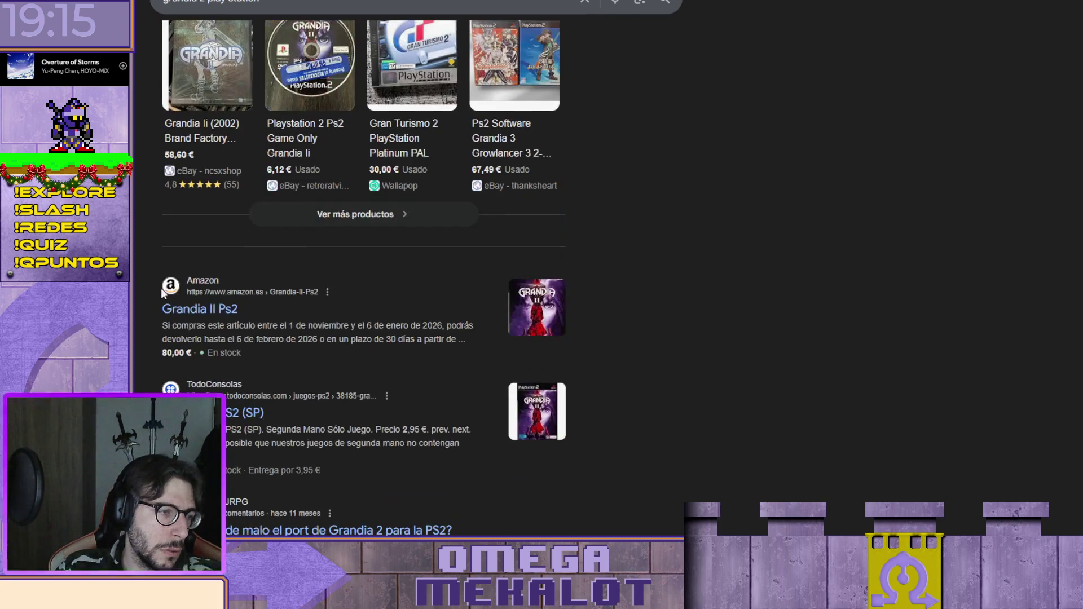
pyautogui.scroll(-2, 161, 287)
pyautogui.scroll(-1, 160, 288)
pyautogui.scroll(1, 161, 288)
pyautogui.scroll(5, 364, 296)
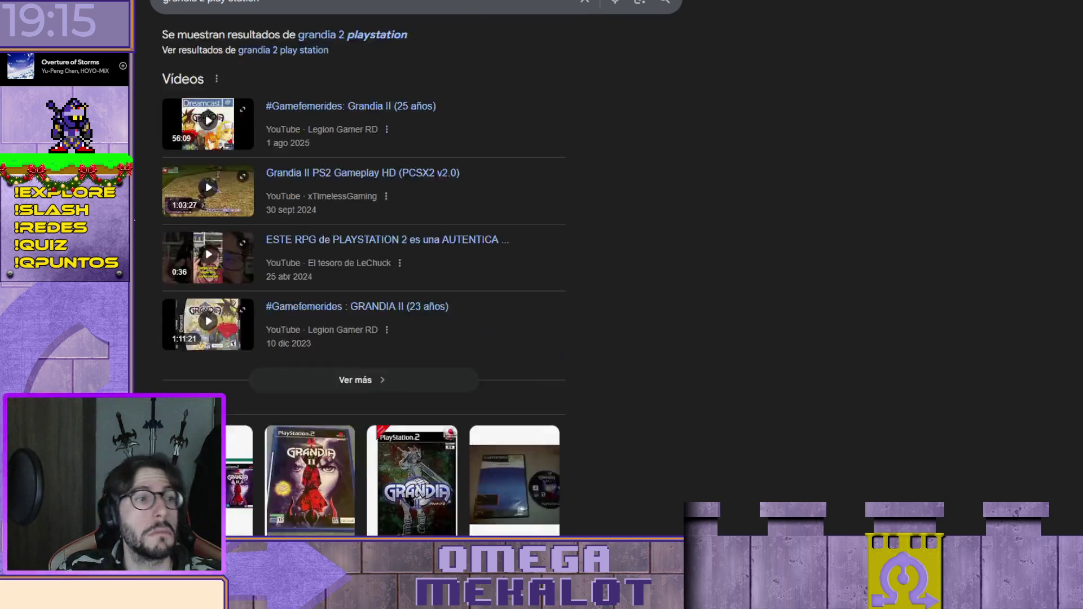
pyautogui.scroll(1, 363, 296)
# Change the query to "grandia 2 wiki" and run the search.
pyautogui.moveTo(207, 8); pyautogui.dragTo(313, 18)
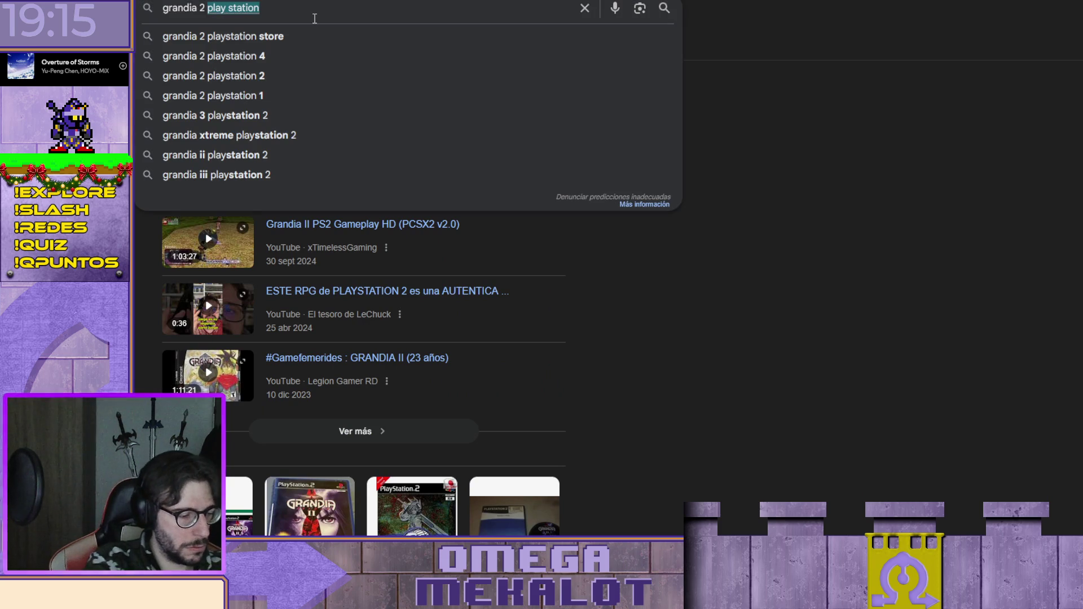
pyautogui.write('wiki')
pyautogui.press('Return')
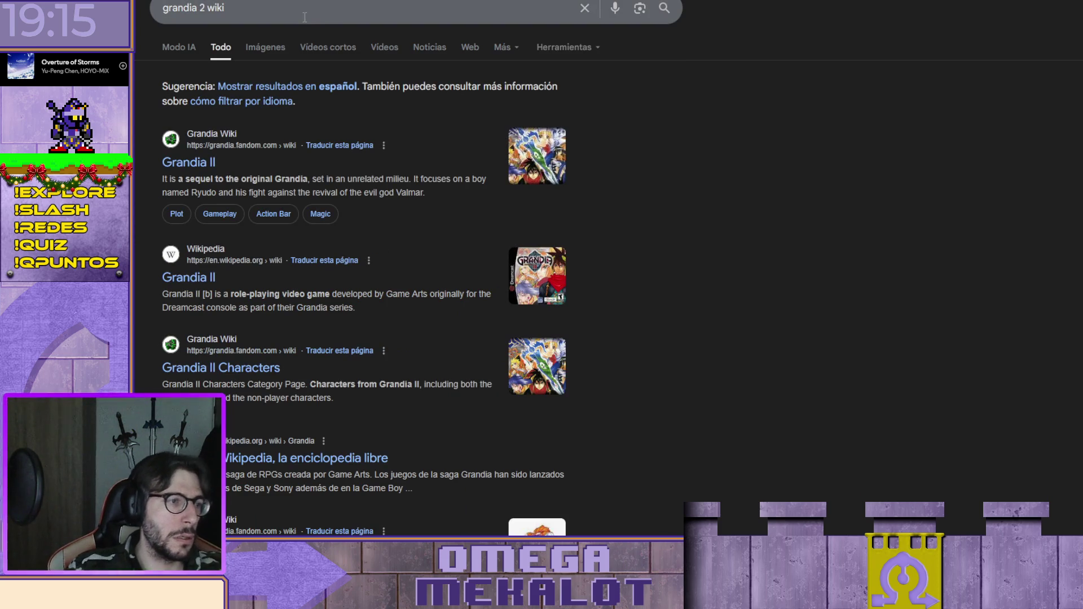
# Open the Grandia II Wikipedia article and highlight the PS2 rerelease sentence and its 2002 year.
pyautogui.click(191, 276)
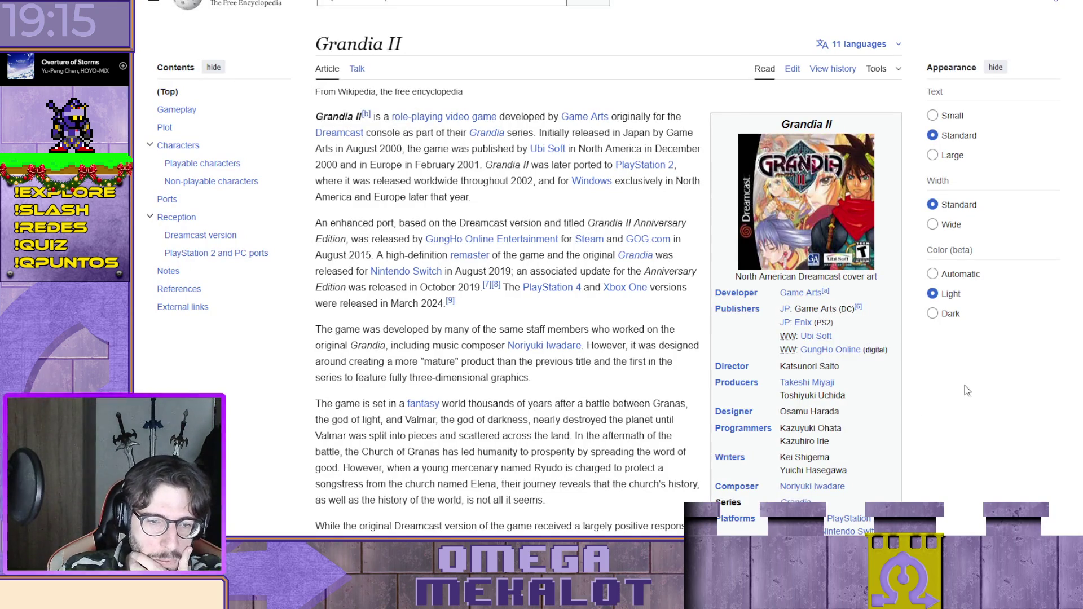
pyautogui.scroll(-3, 928, 365)
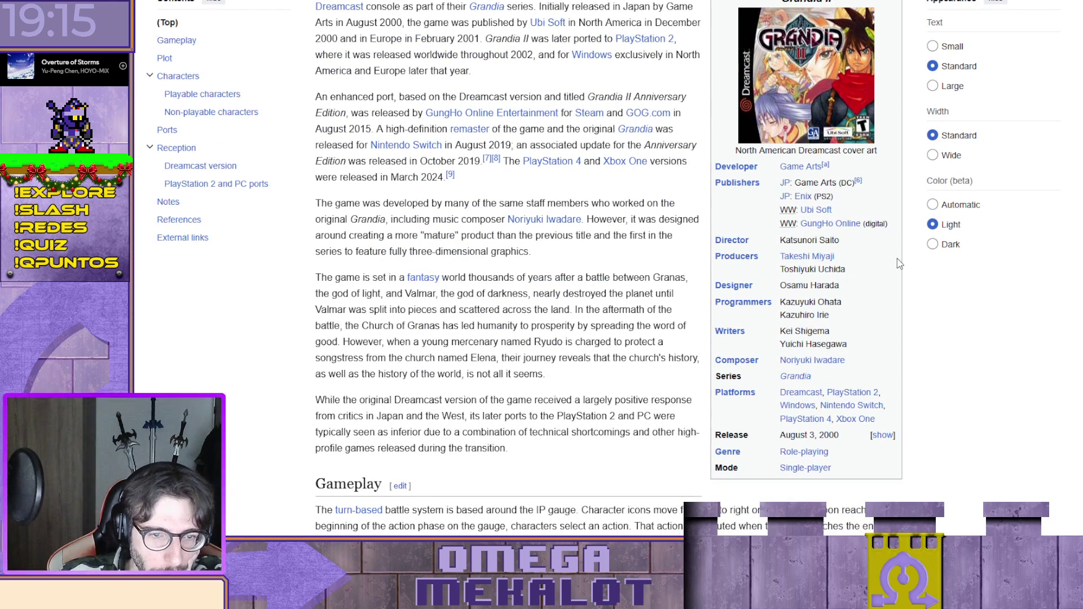
pyautogui.scroll(-2, 899, 263)
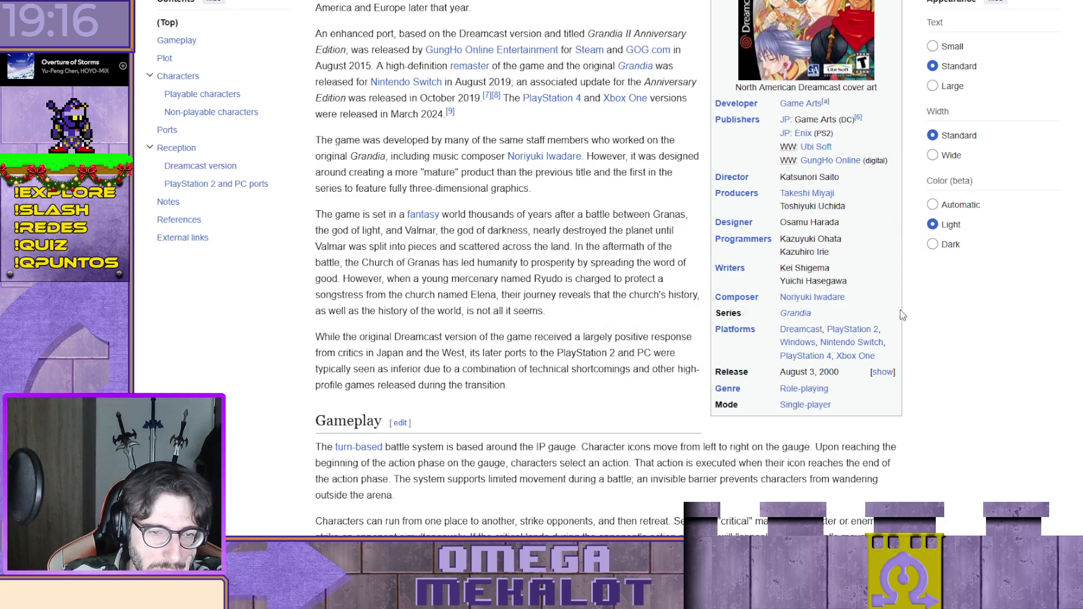
pyautogui.moveTo(797, 342)
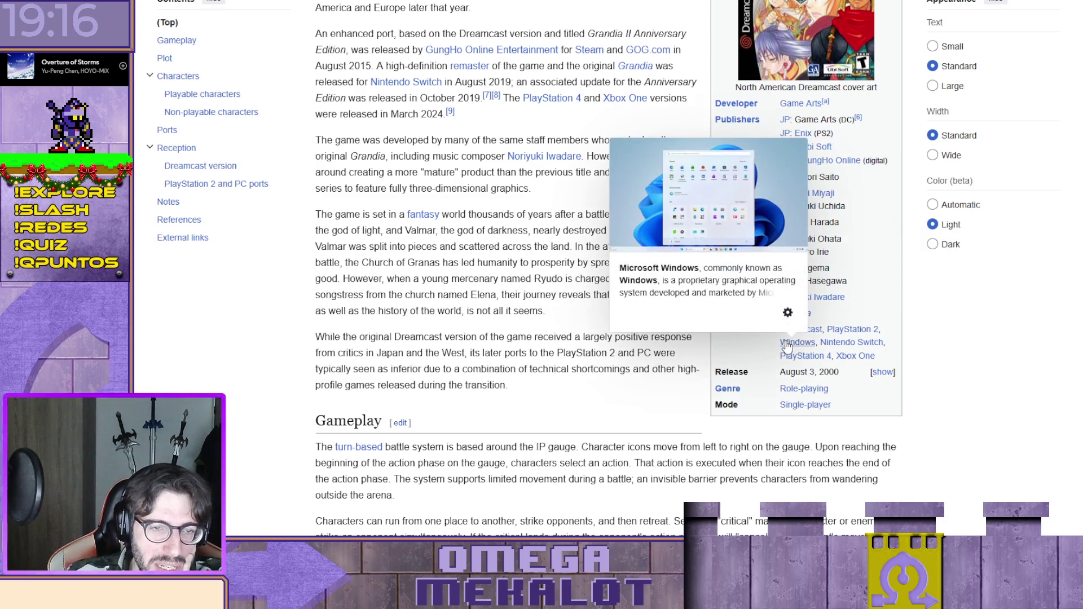
pyautogui.scroll(-3, 640, 266)
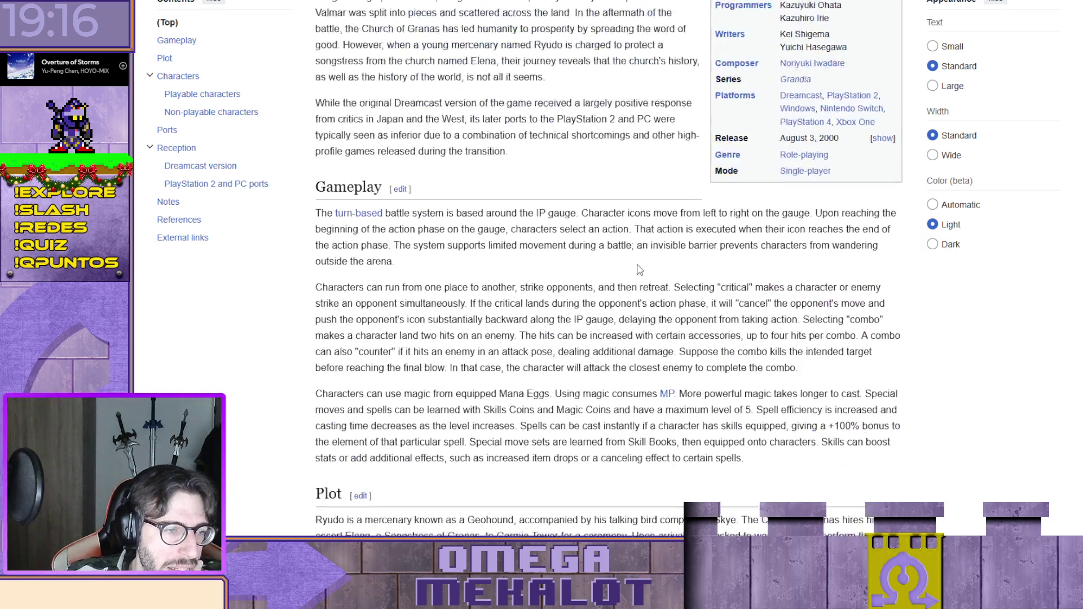
pyautogui.scroll(-3, 557, 294)
pyautogui.scroll(-3, 593, 289)
pyautogui.scroll(-3, 643, 280)
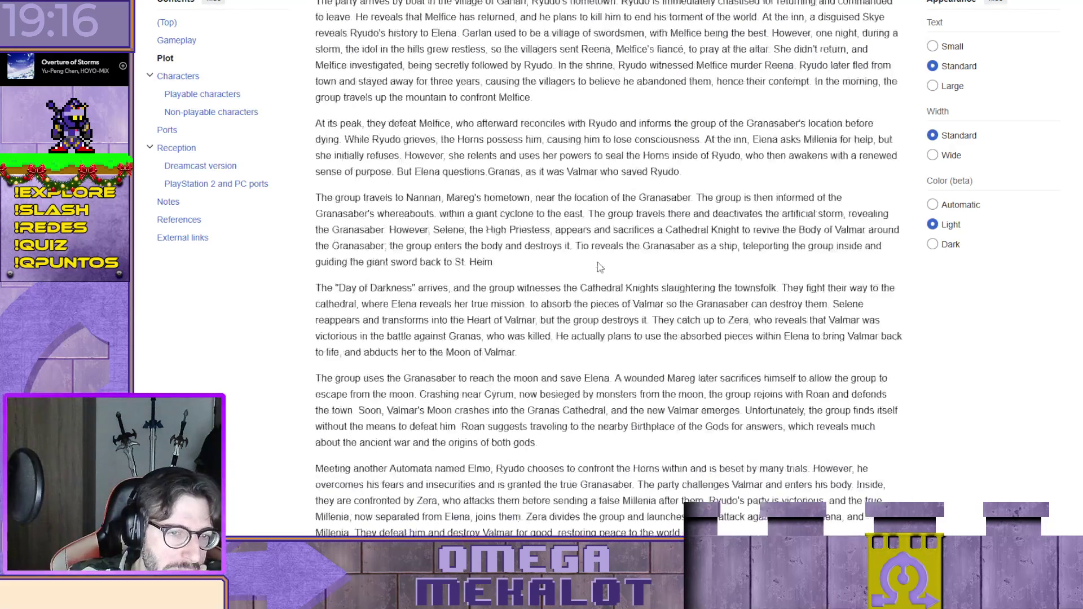
pyautogui.scroll(-3, 699, 273)
pyautogui.scroll(-3, 707, 283)
pyautogui.scroll(-1, 661, 260)
pyautogui.scroll(-5, 661, 260)
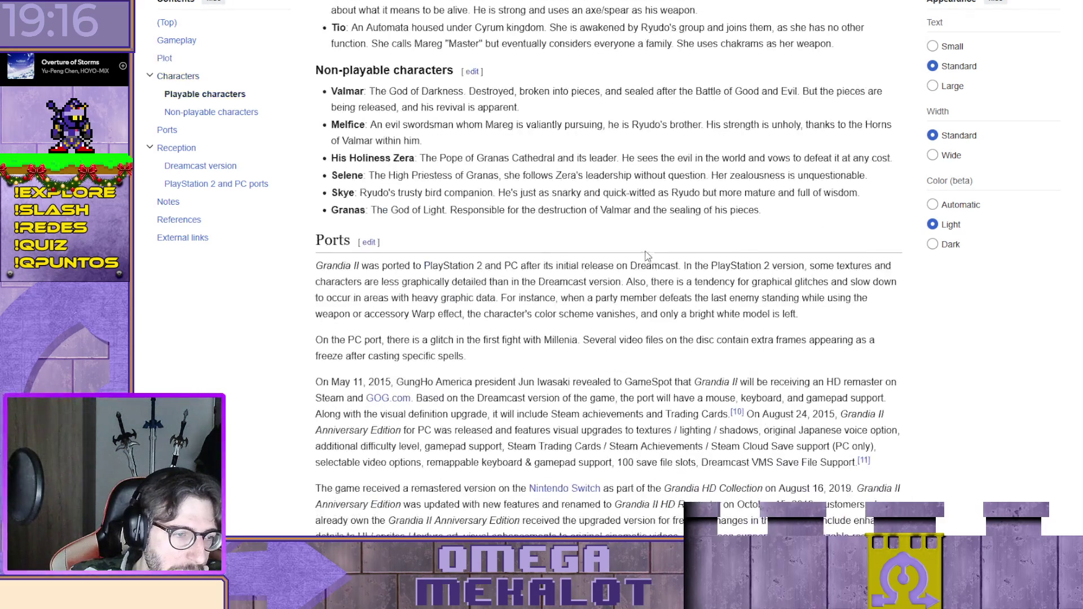
pyautogui.scroll(-3, 643, 253)
pyautogui.scroll(4, 640, 252)
pyautogui.scroll(-7, 610, 246)
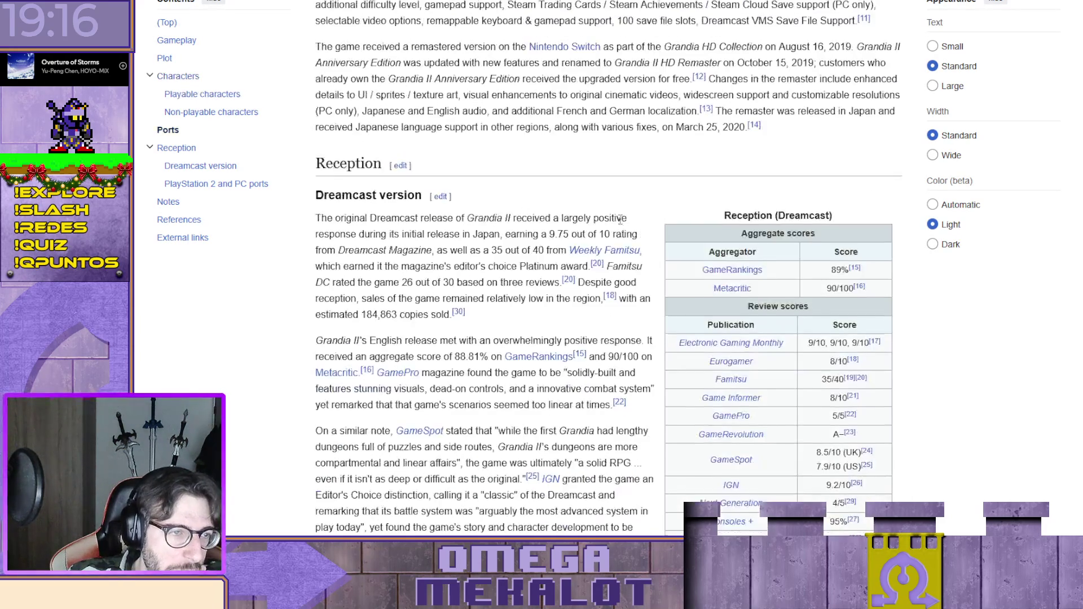
pyautogui.scroll(-2, 575, 233)
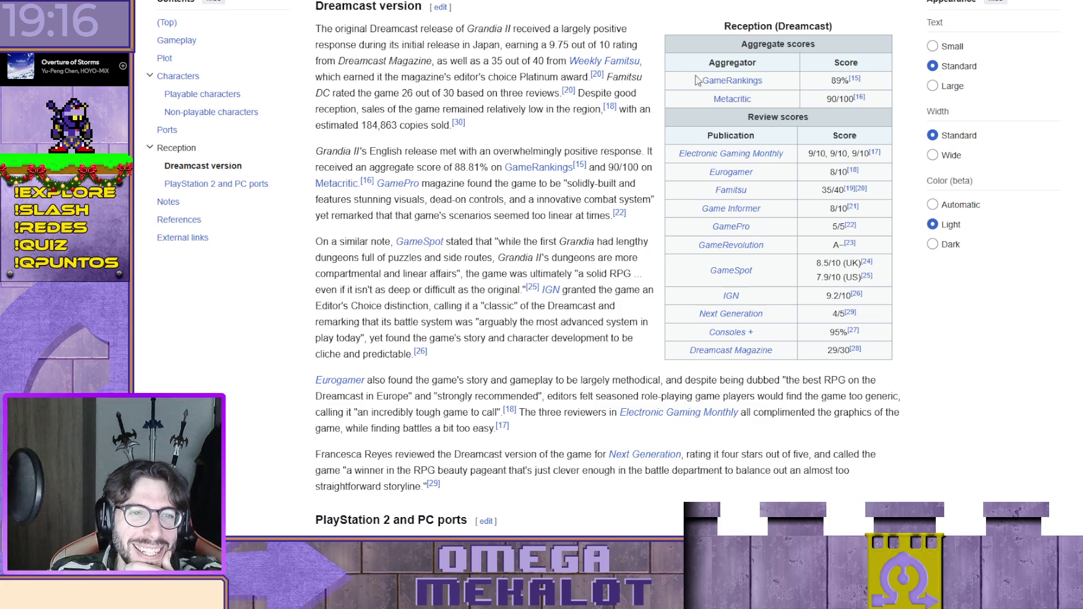
pyautogui.scroll(-4, 669, 191)
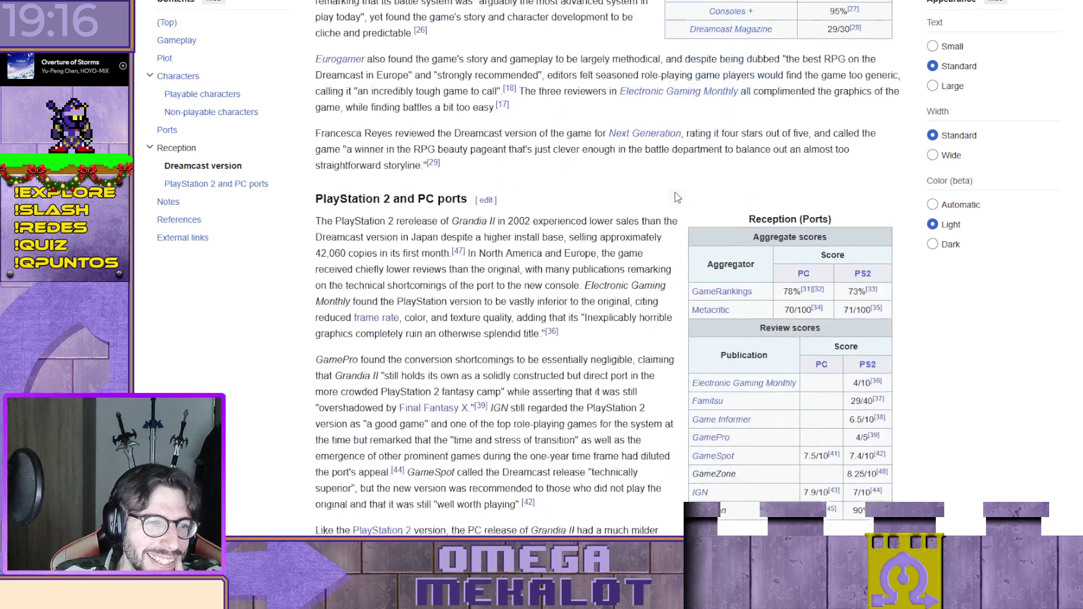
pyautogui.scroll(-1, 673, 195)
pyautogui.scroll(-3, 674, 196)
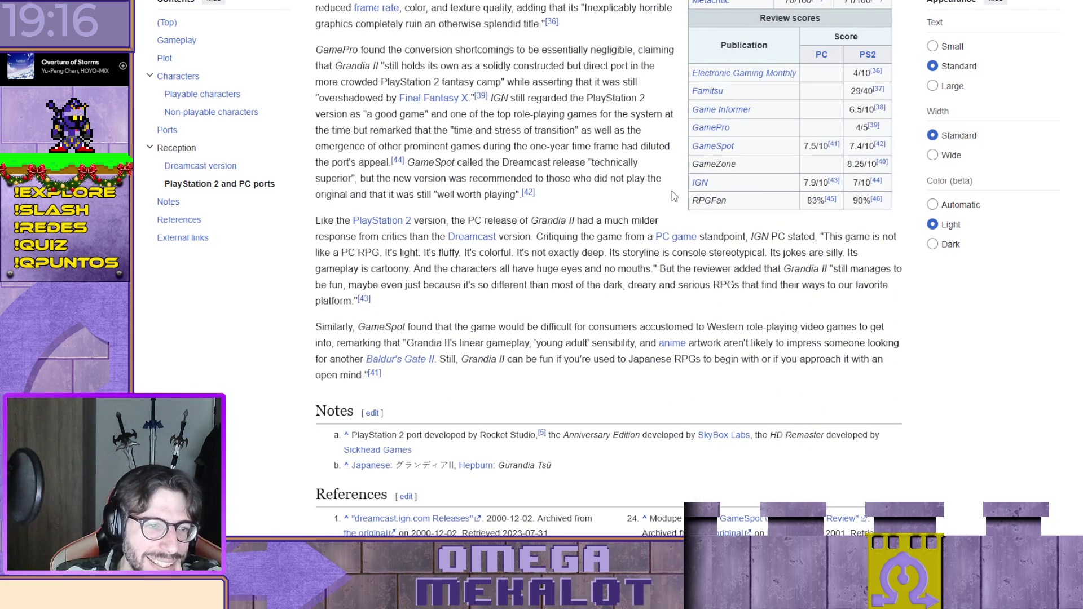
pyautogui.scroll(1, 581, 222)
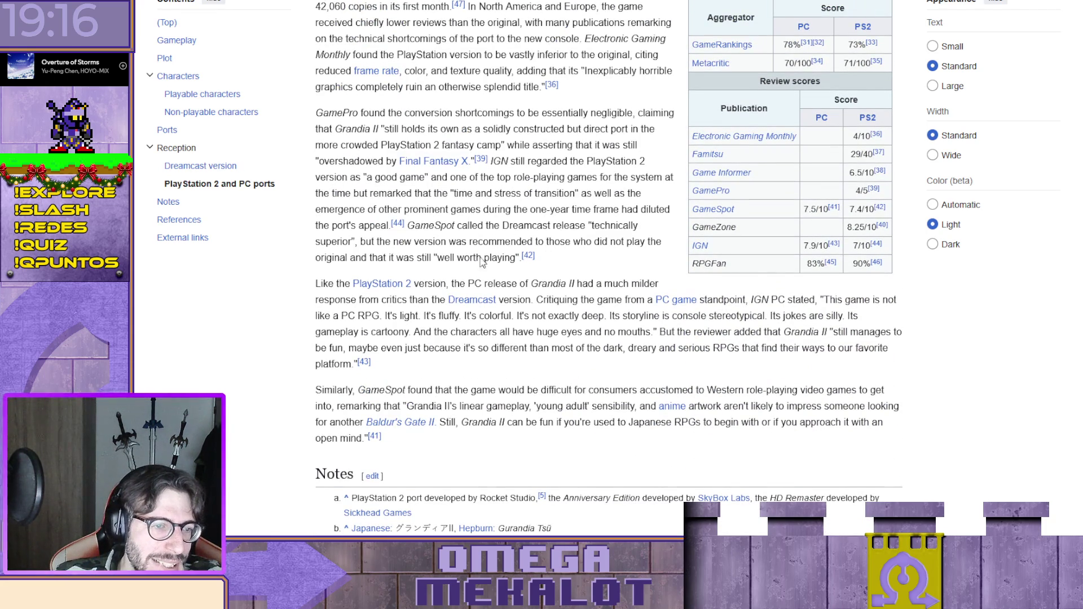
pyautogui.scroll(1, 541, 288)
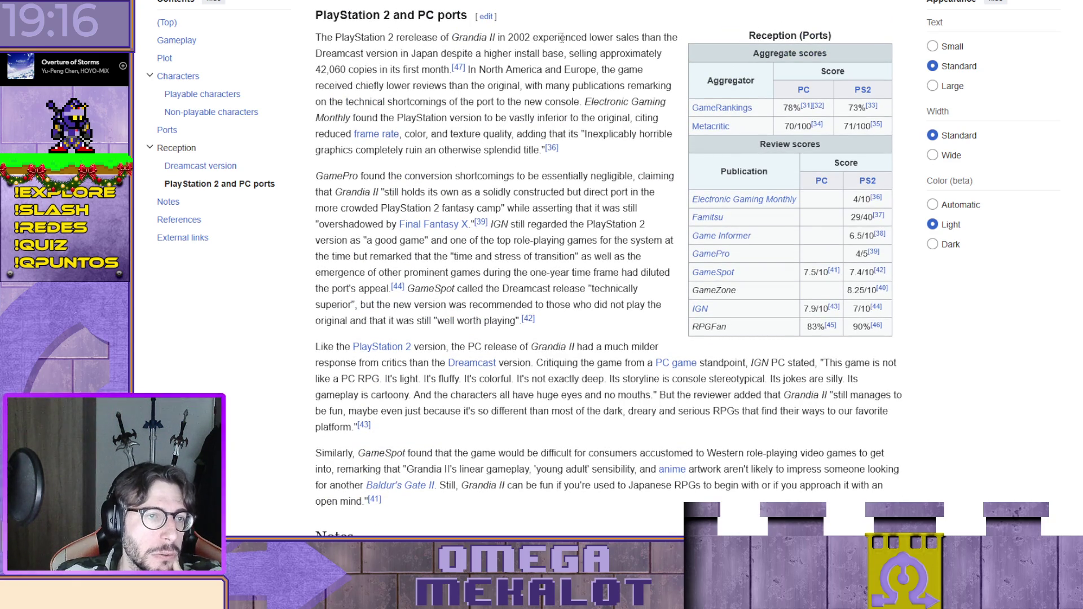
pyautogui.moveTo(322, 37); pyautogui.dragTo(529, 38)
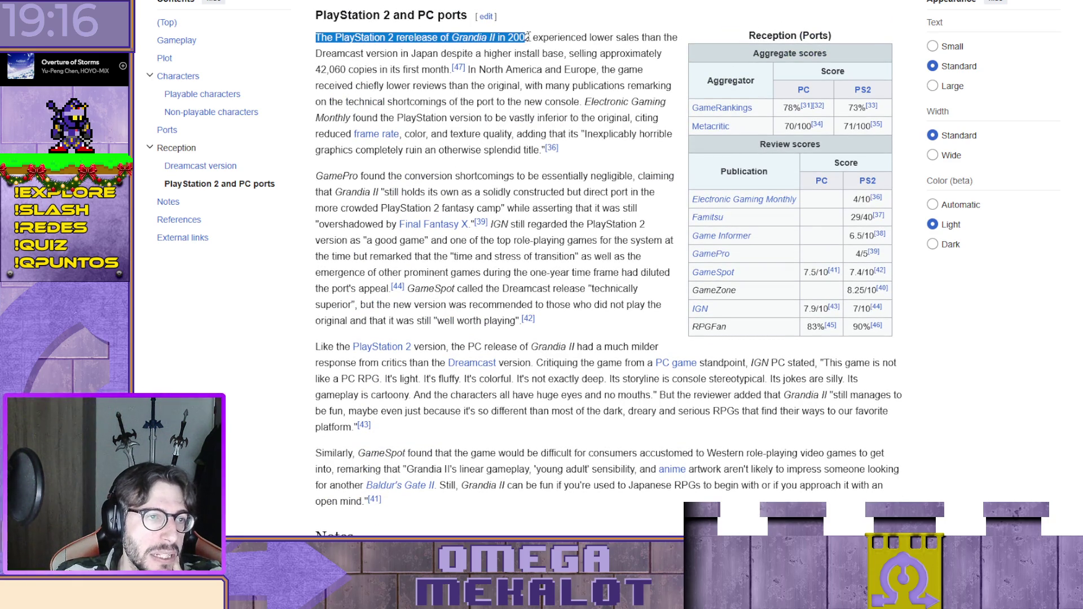
pyautogui.click(403, 32)
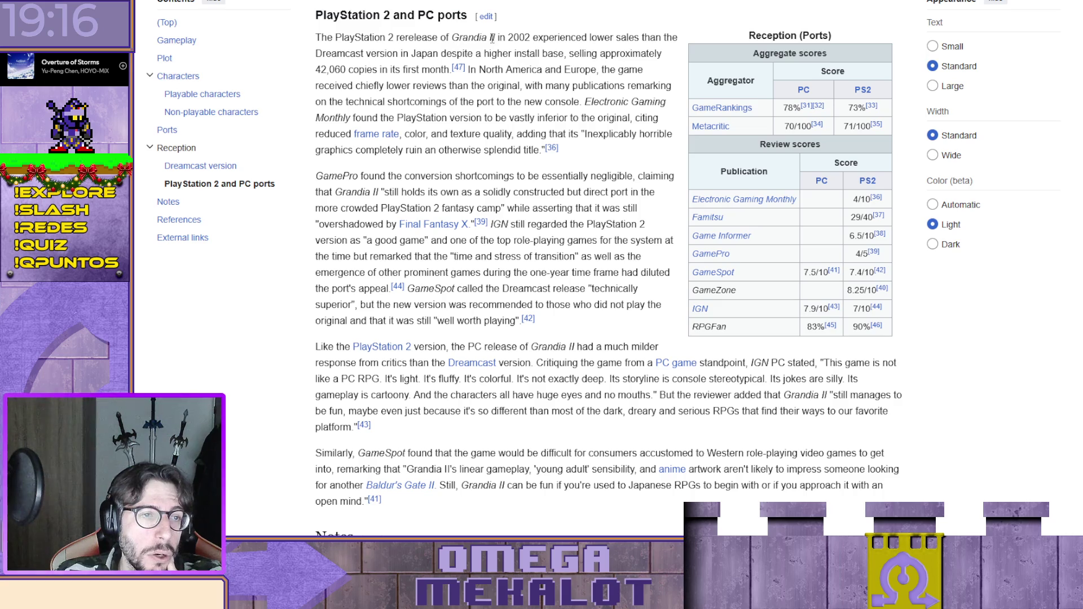
pyautogui.moveTo(529, 34); pyautogui.dragTo(549, 38)
pyautogui.click(567, 53)
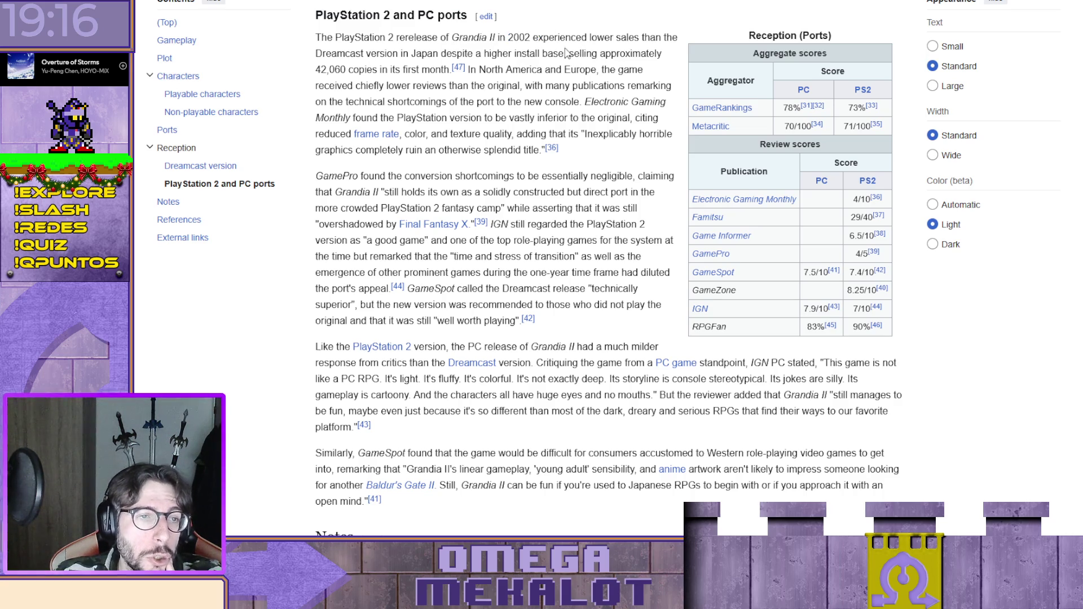
pyautogui.scroll(5, 573, 86)
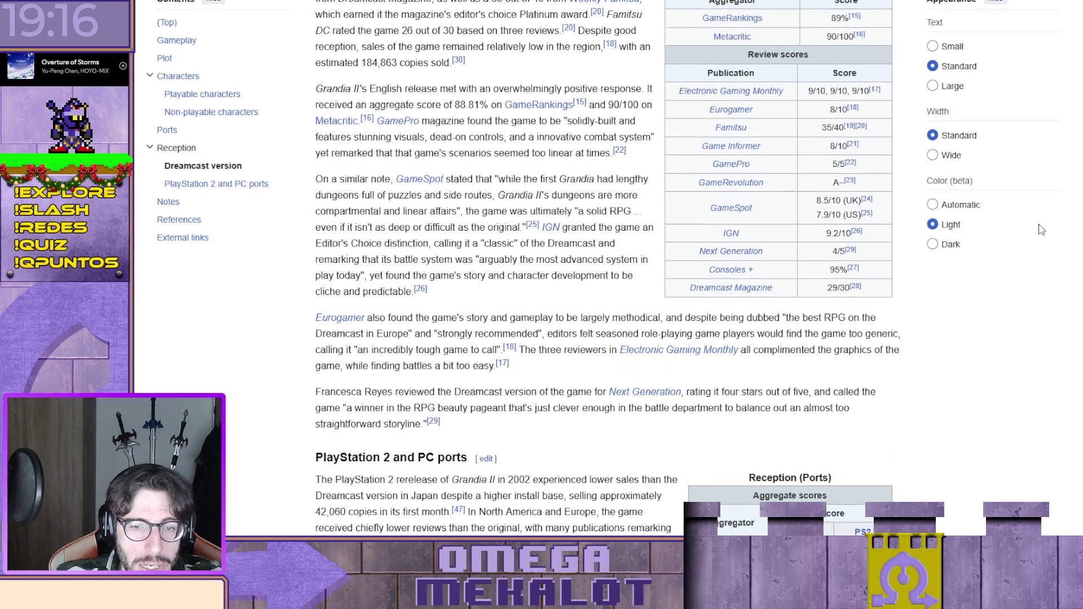
pyautogui.scroll(15, 1024, 176)
pyautogui.scroll(-1, 862, 268)
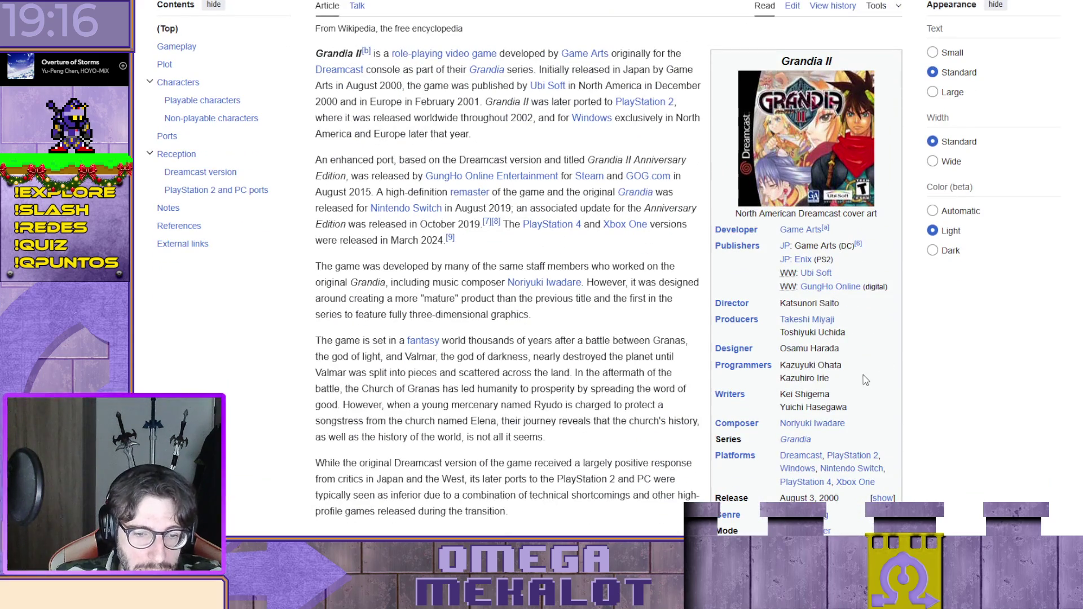
pyautogui.scroll(-1, 865, 385)
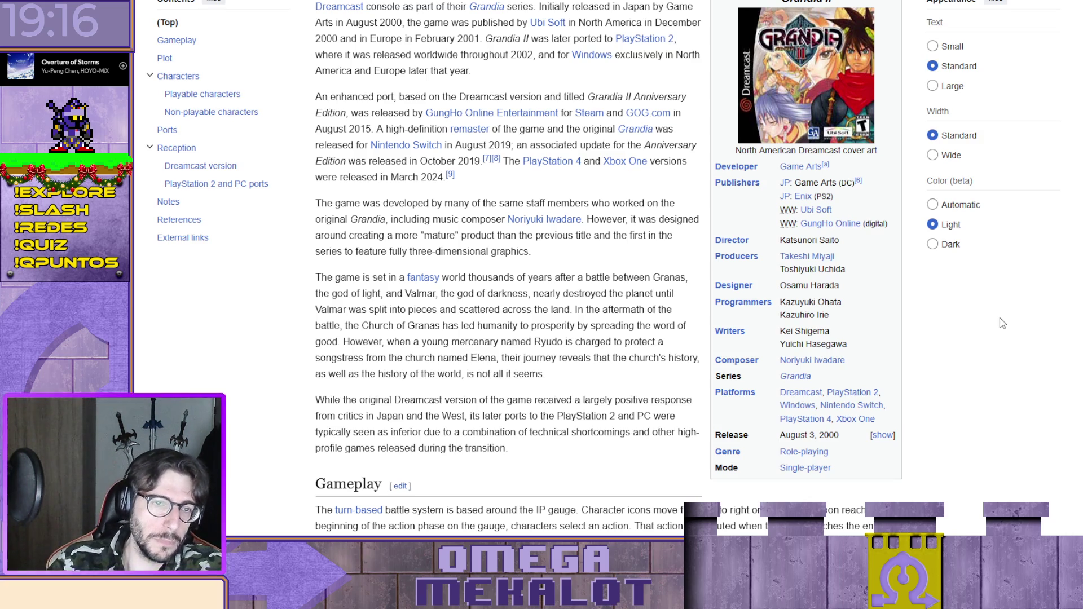
# Jump to the article's references, then switch back to the YouTube tutorial.
pyautogui.press('End')
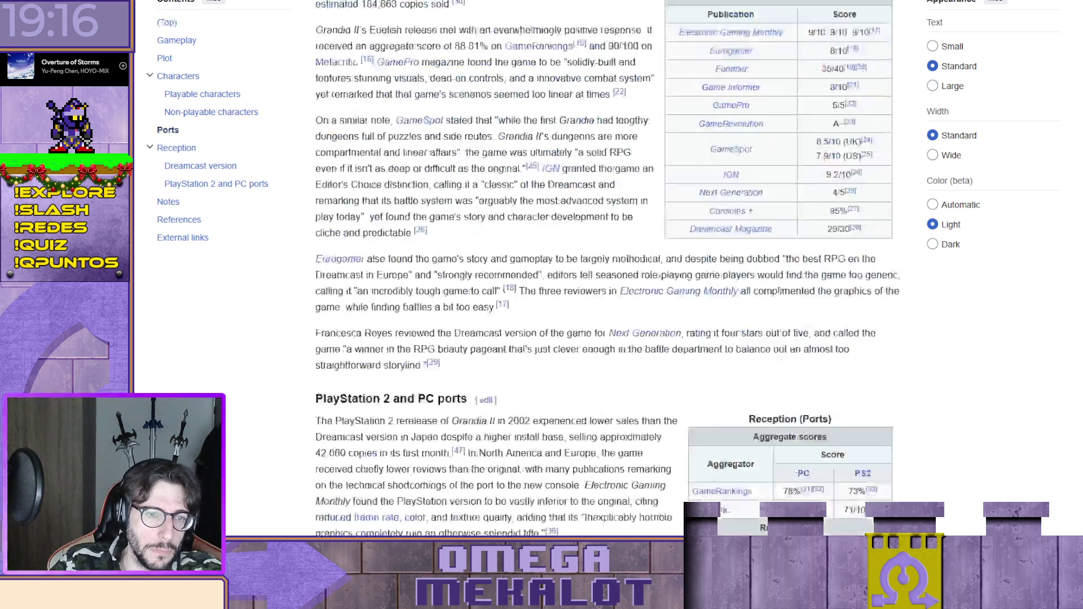
pyautogui.scroll(3, 1007, 353)
pyautogui.scroll(-2, 1037, 330)
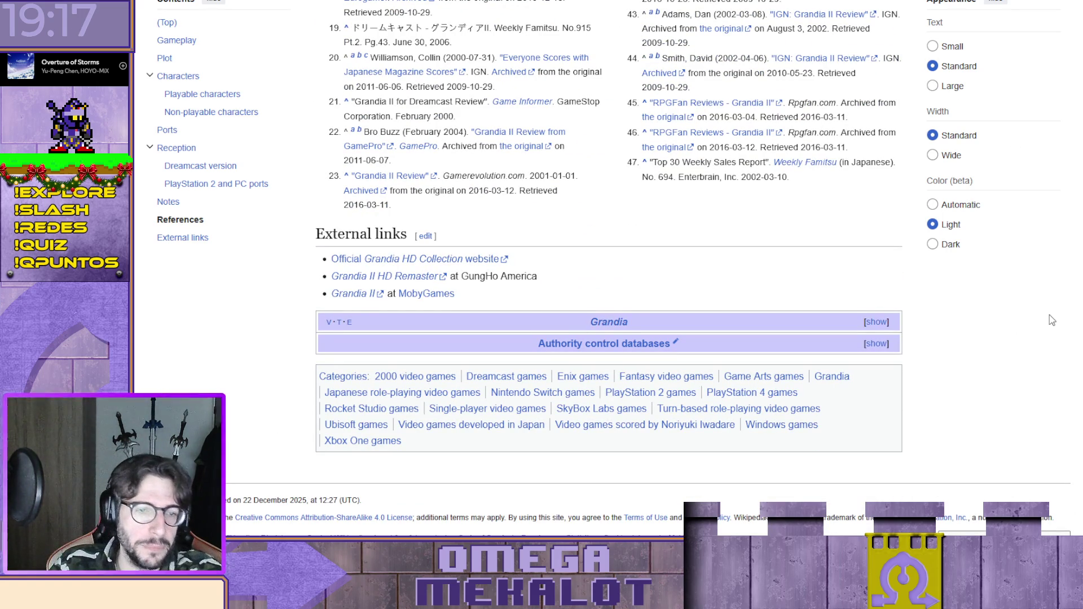
pyautogui.scroll(2, 1049, 320)
pyautogui.scroll(3, 1050, 320)
pyautogui.scroll(3, 1049, 320)
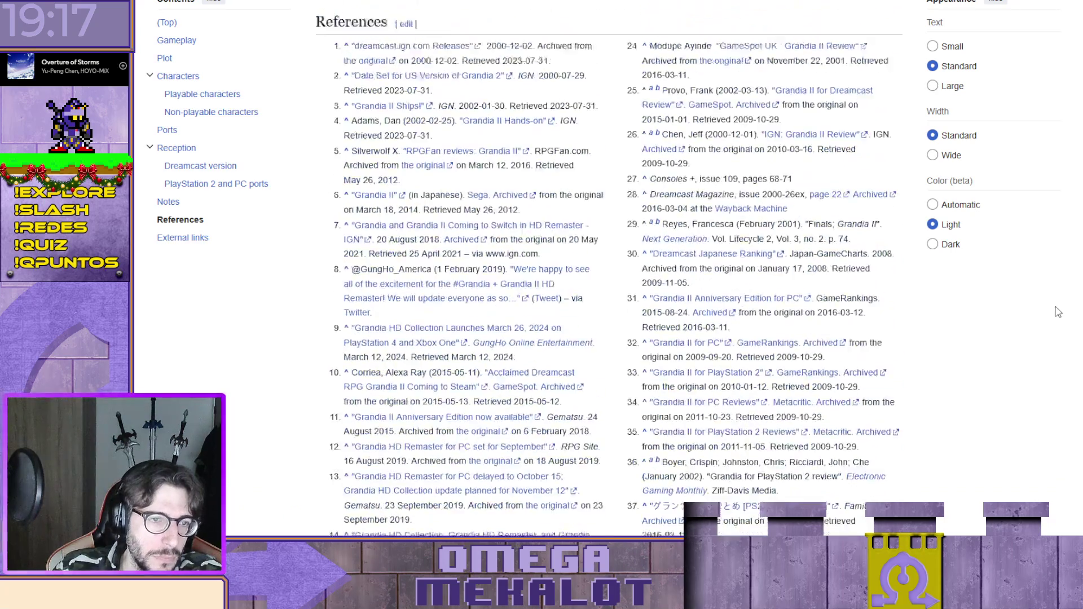
pyautogui.scroll(3, 1057, 312)
pyautogui.scroll(2, 1057, 312)
pyautogui.scroll(1, 1056, 313)
pyautogui.scroll(1, 1056, 312)
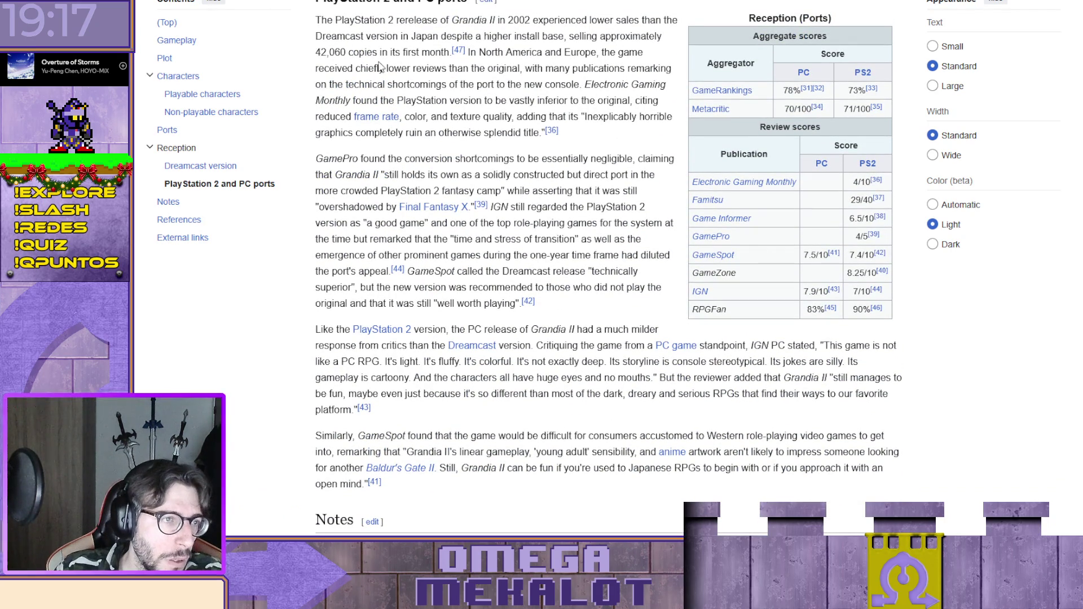
pyautogui.scroll(1, 584, 46)
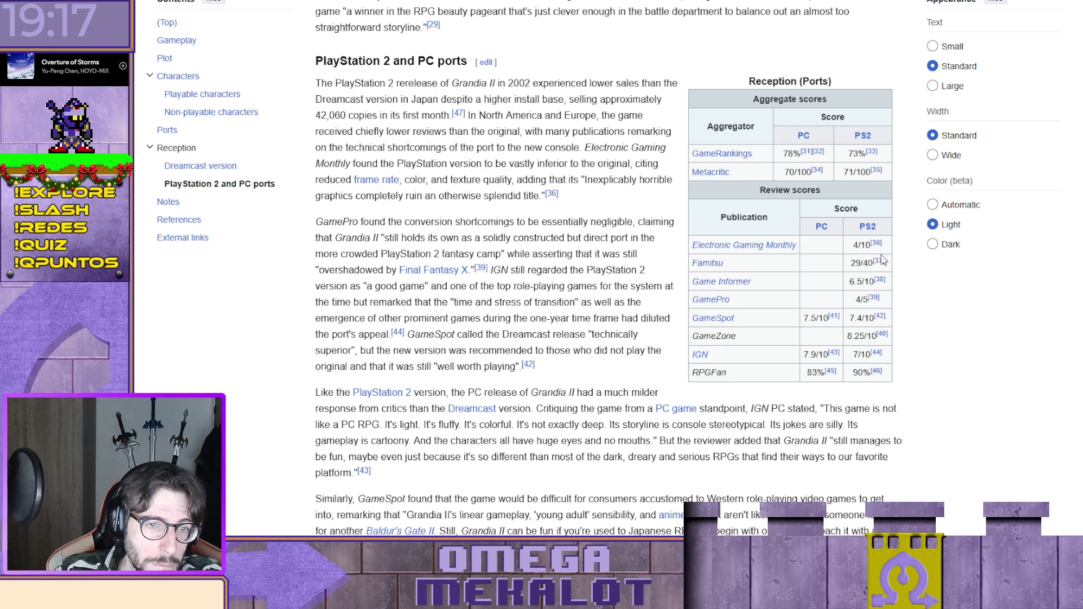
pyautogui.scroll(-2, 952, 299)
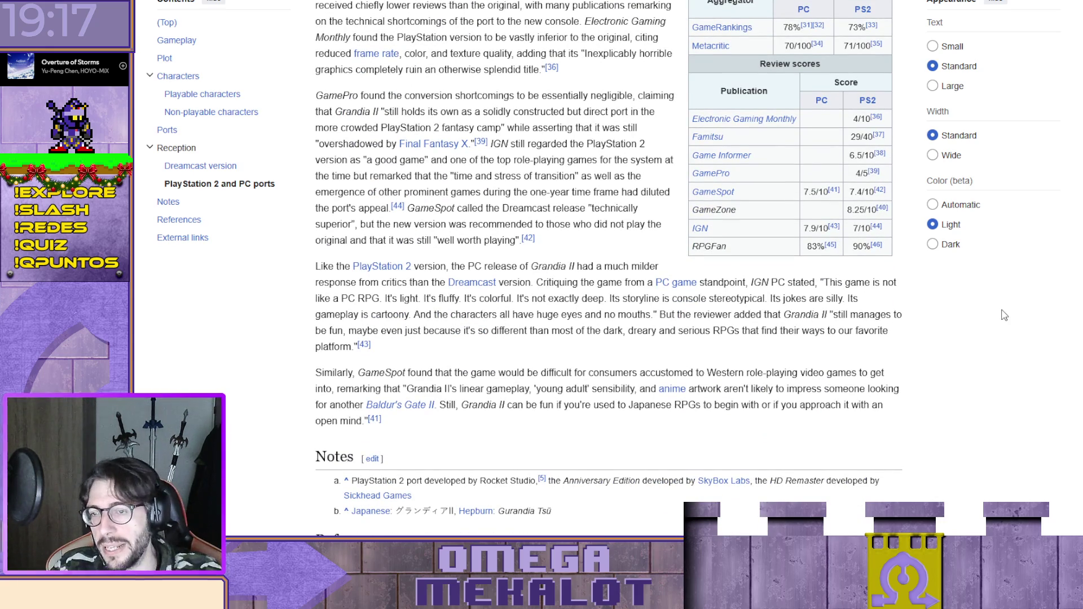
pyautogui.hotkey('alt', 'Tab')
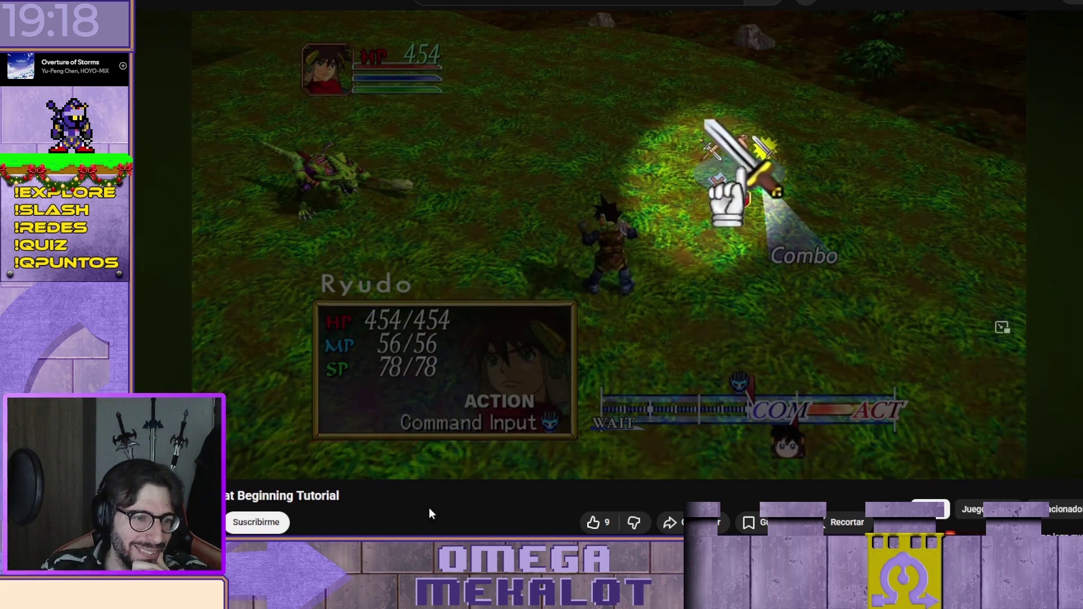
pyautogui.moveTo(781, 268)
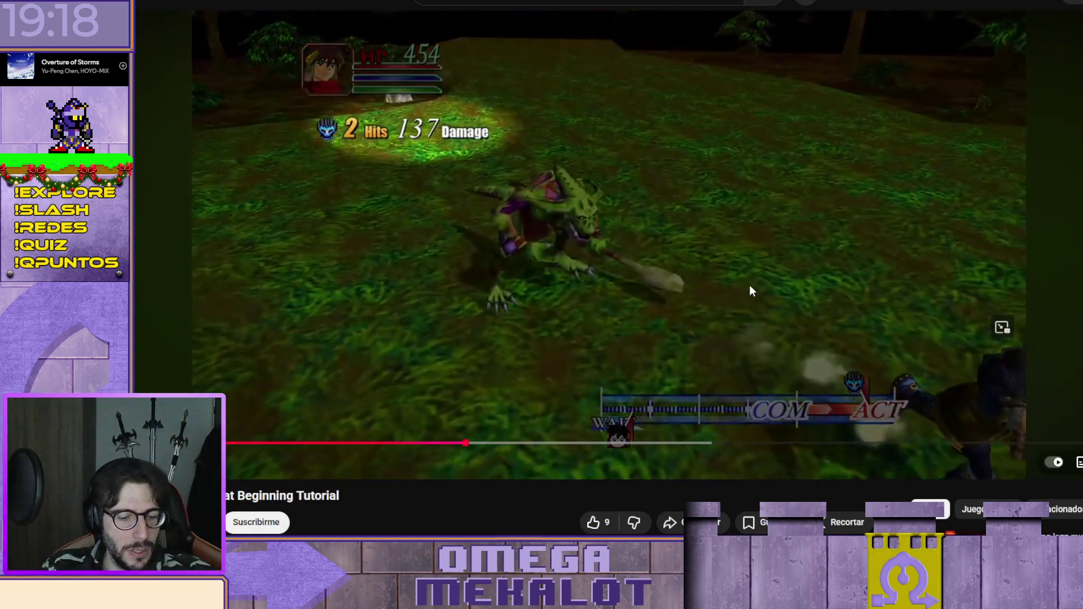
# Rewind the tutorial to the combo command screen and replay it.
pyautogui.click(749, 285)
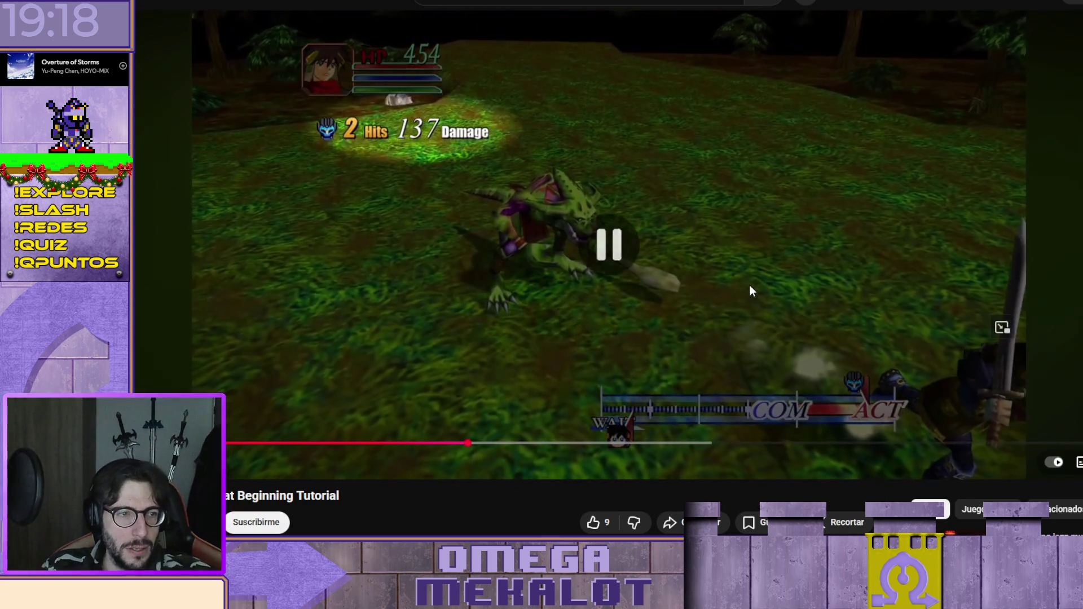
pyautogui.press('Left')
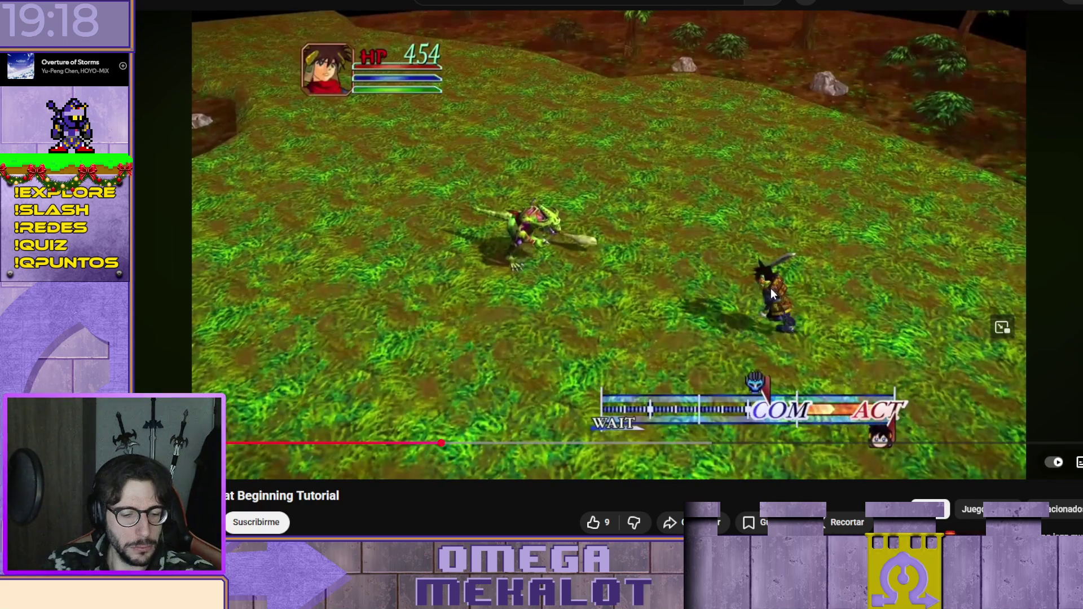
pyautogui.press('Left')
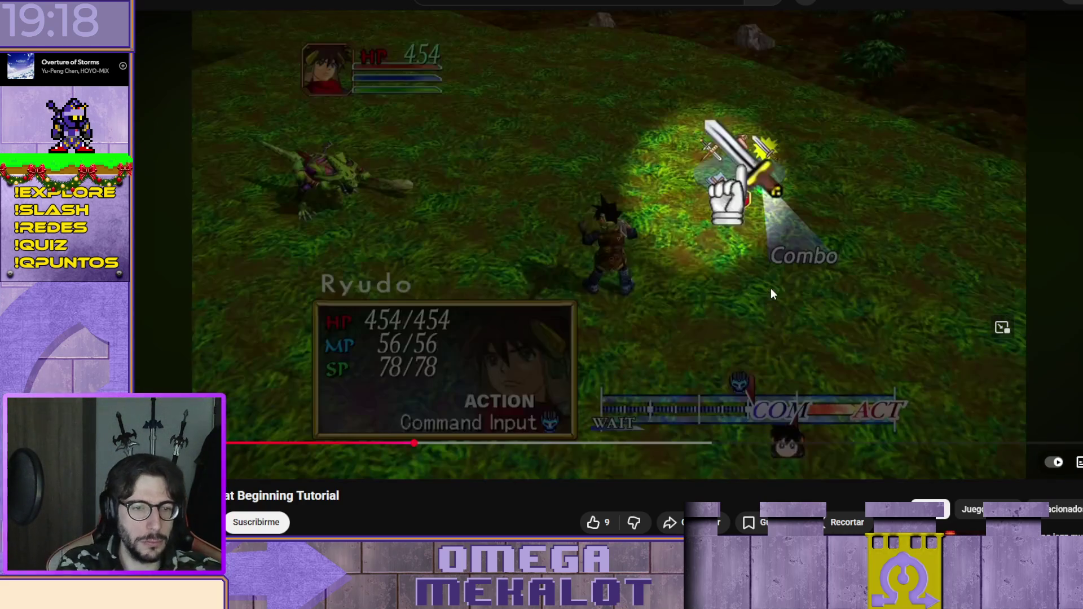
pyautogui.click(771, 293)
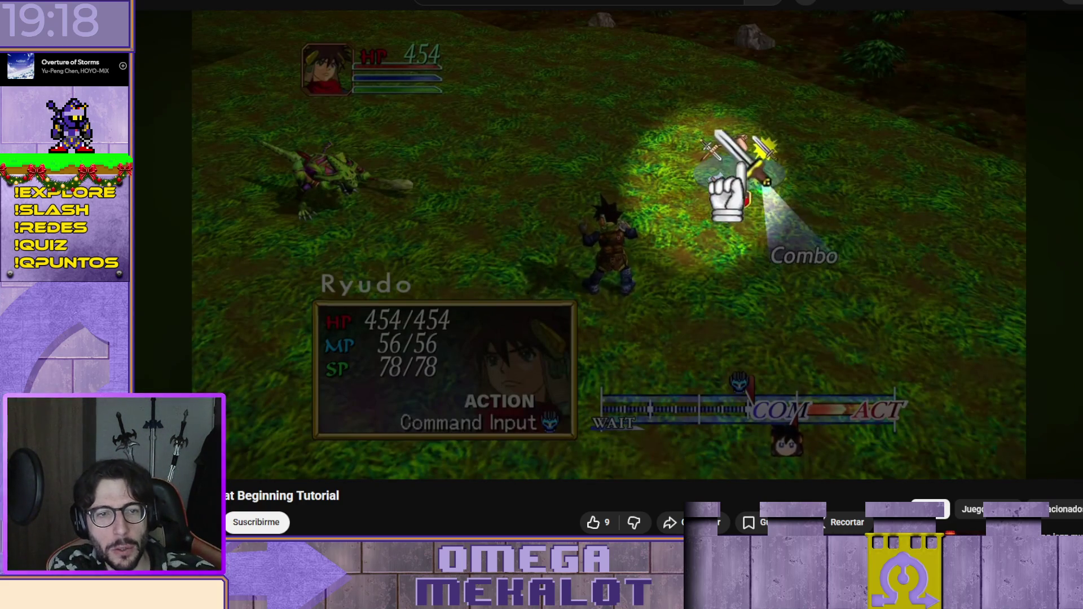
pyautogui.click(772, 290)
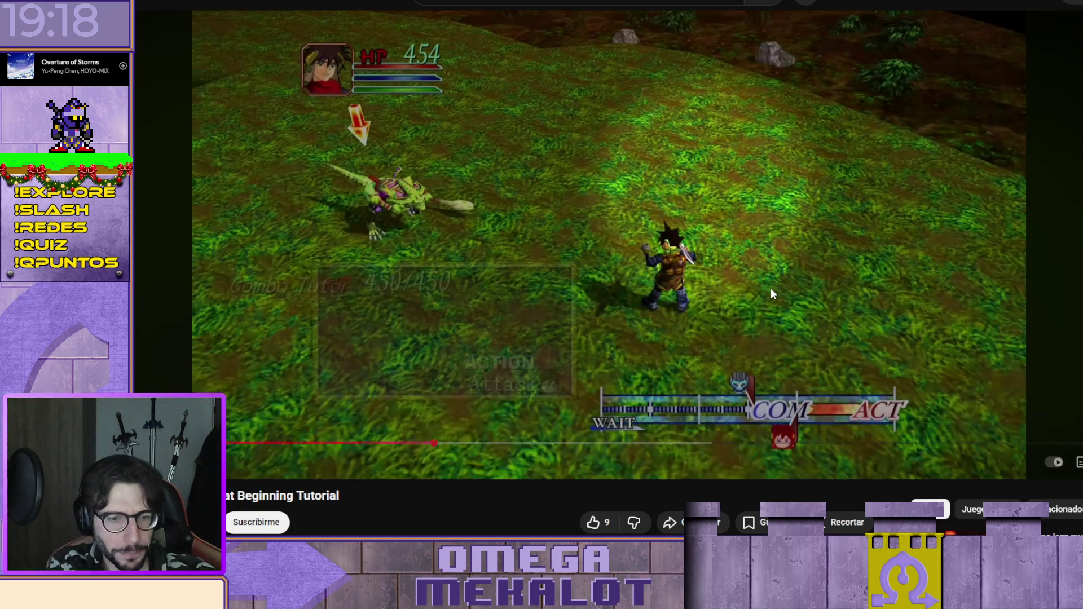
pyautogui.click(771, 291)
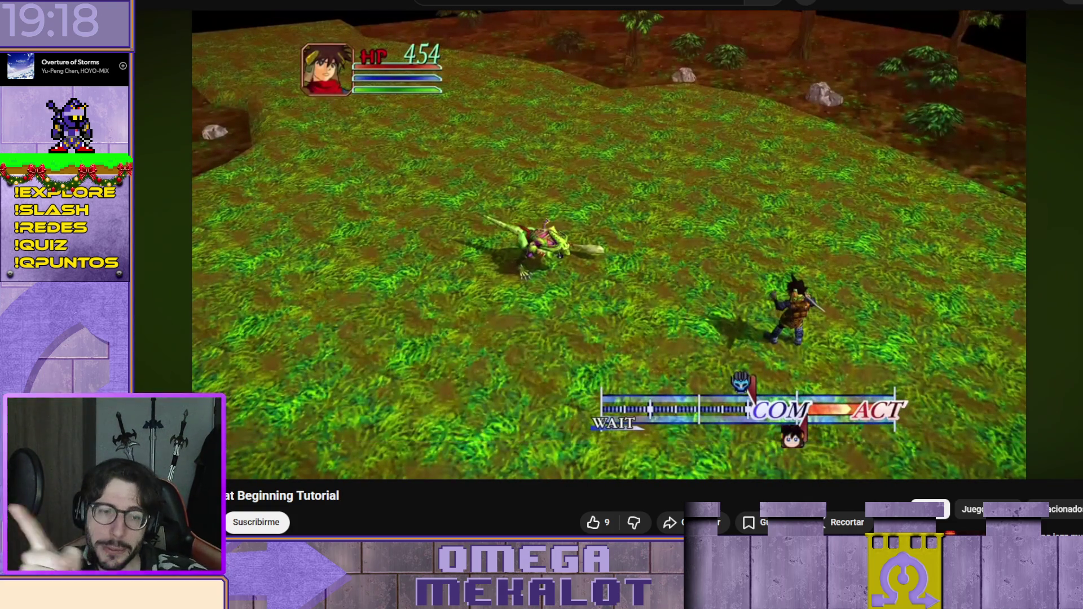
# Replay the combo explanation and pause on the Critical attack introduction.
pyautogui.click(771, 288)
pyautogui.click(771, 288)
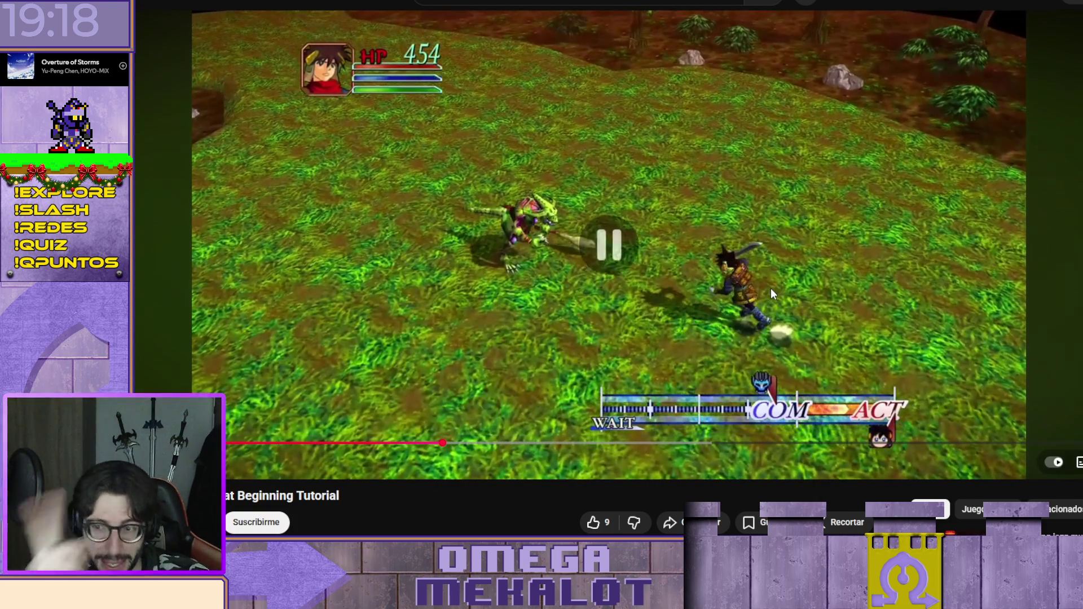
pyautogui.click(772, 288)
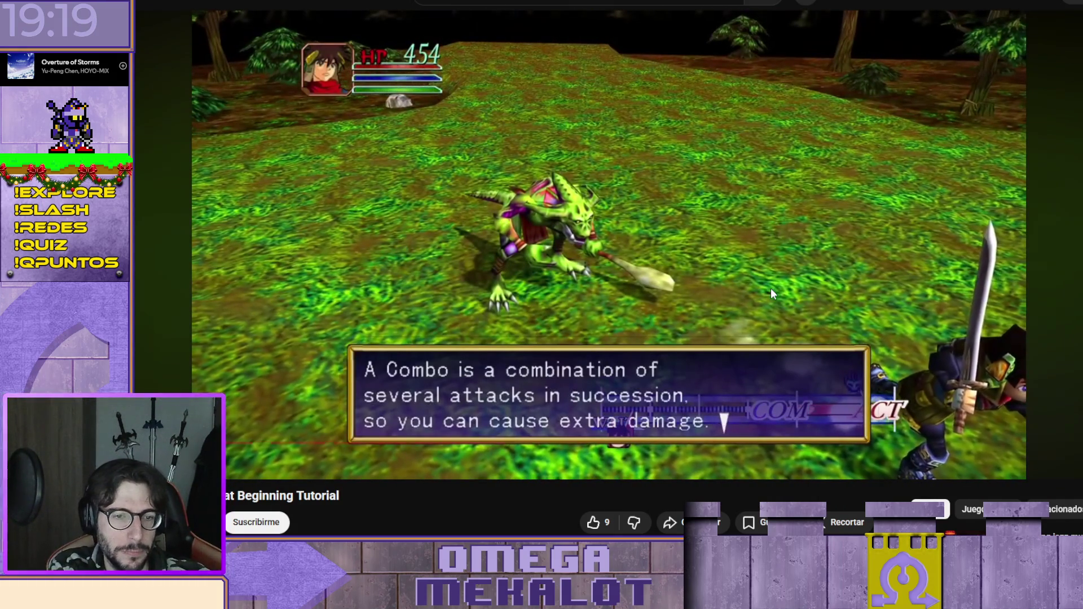
pyautogui.press('Left')
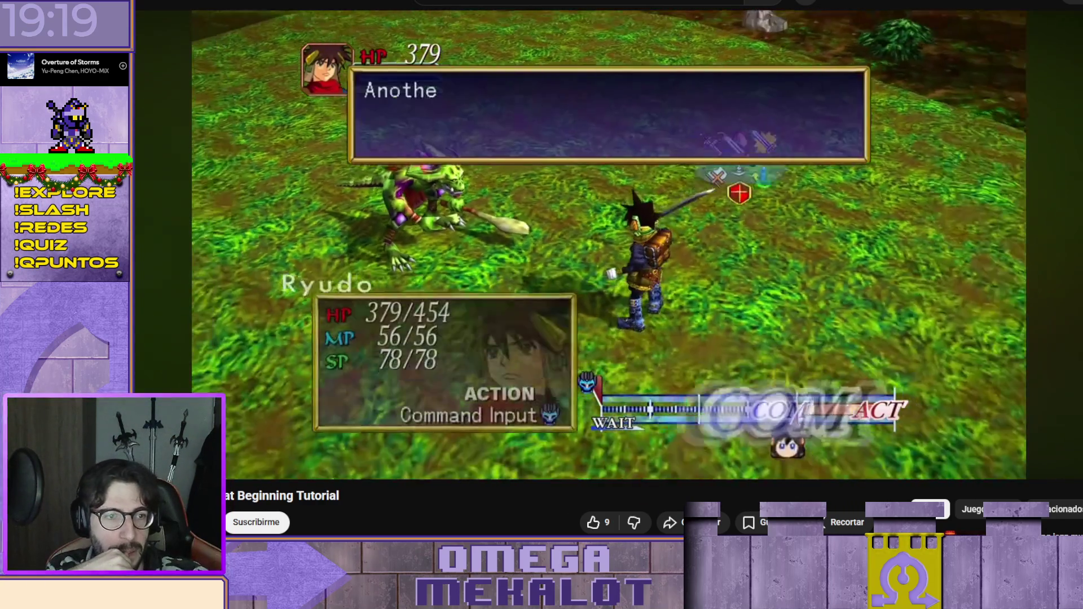
pyautogui.click(771, 289)
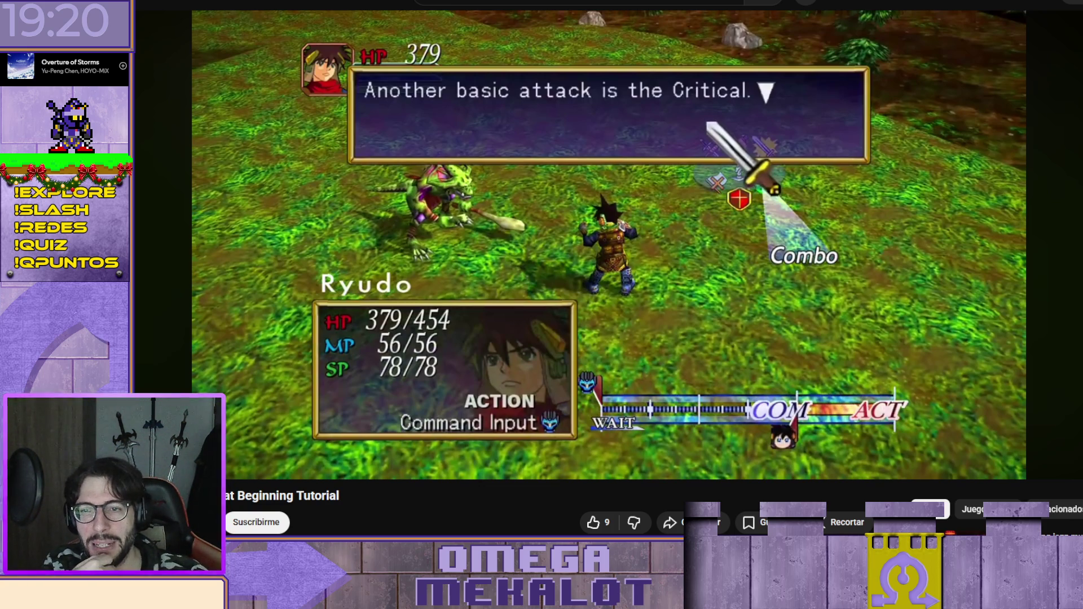
# Step through the slash attack footage, stopping on the slash hit.
pyautogui.click(772, 288)
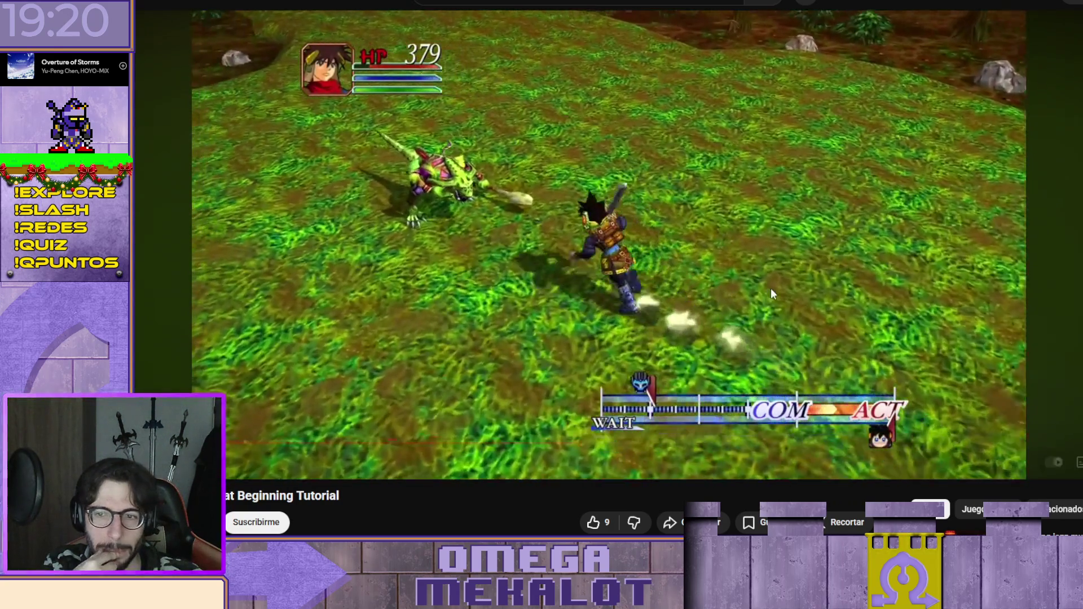
pyautogui.click(771, 289)
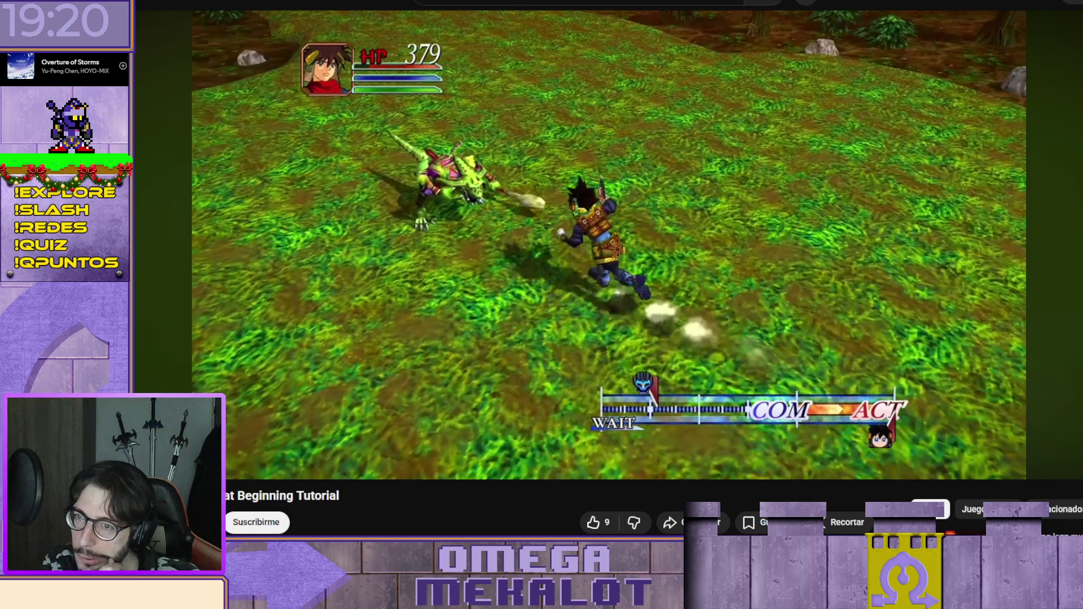
pyautogui.click(771, 289)
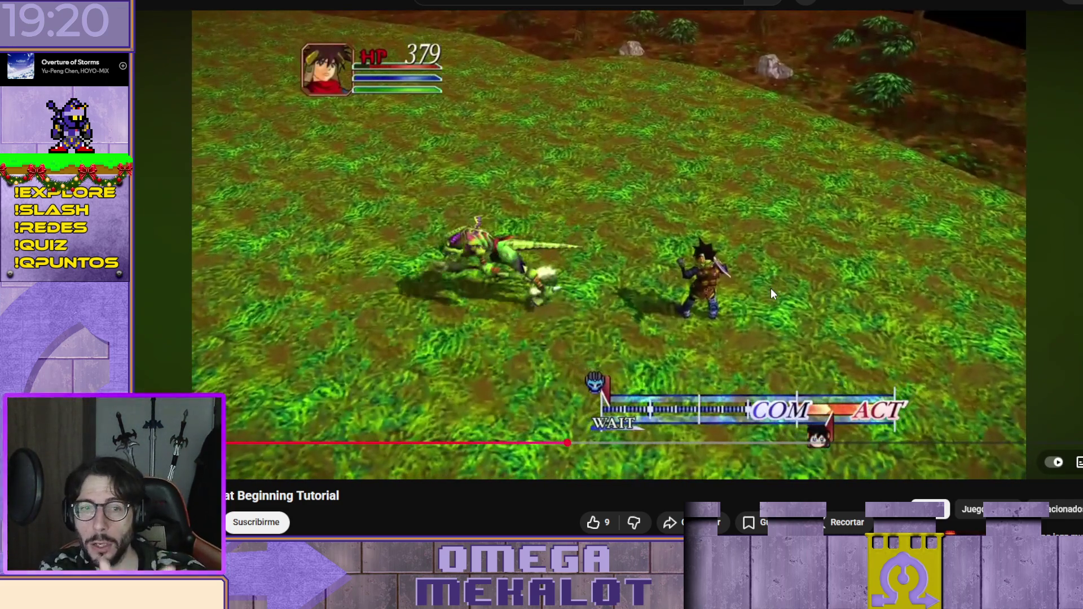
pyautogui.click(771, 289)
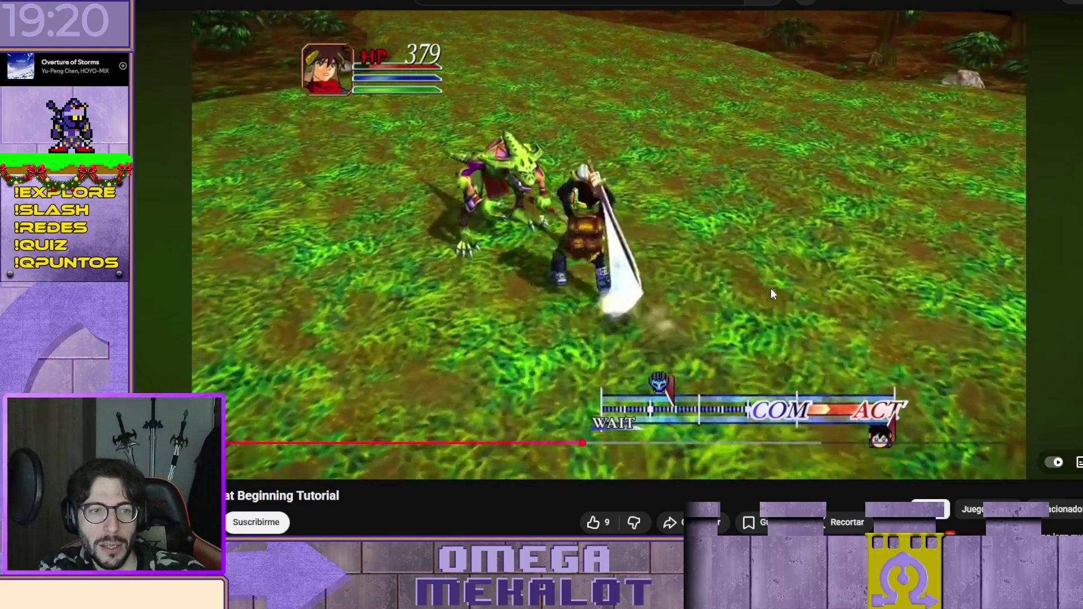
pyautogui.click(771, 289)
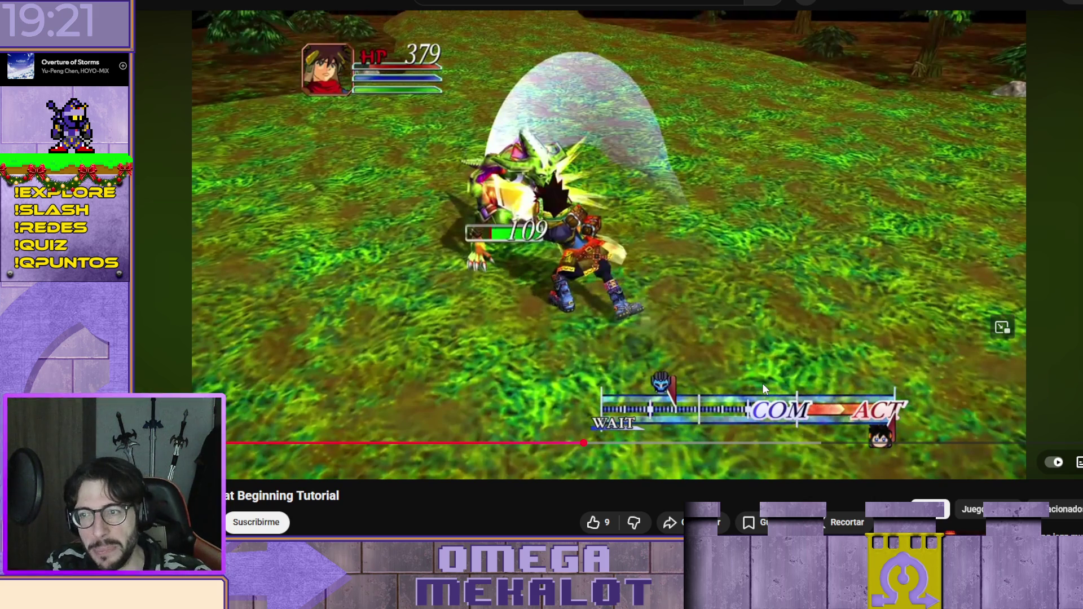
# Play the battle forward and pause with the hero facing the lizard enemy.
pyautogui.click(785, 197)
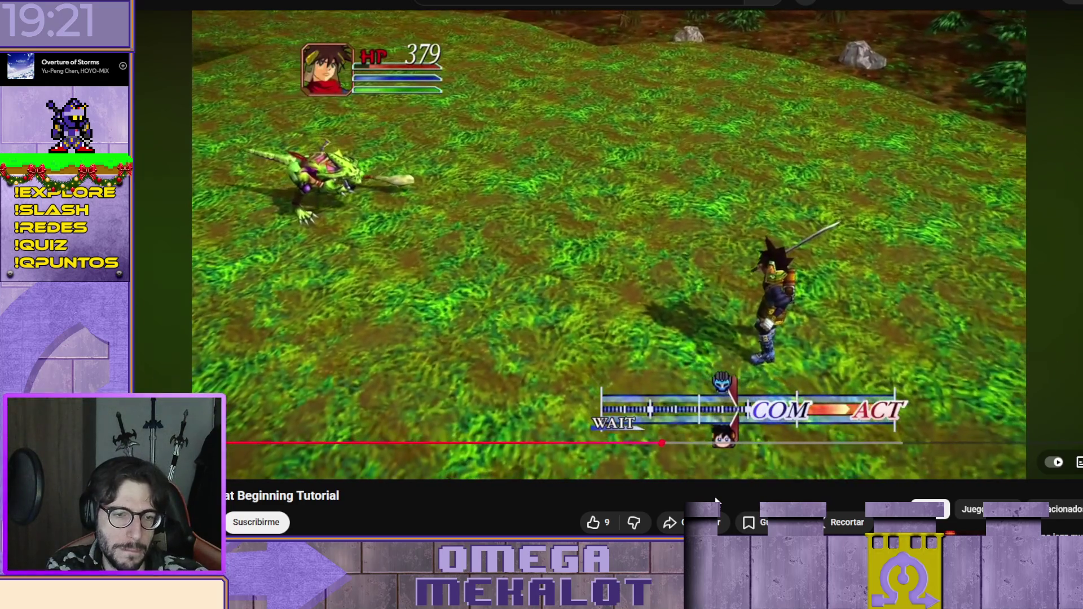
pyautogui.press('space')
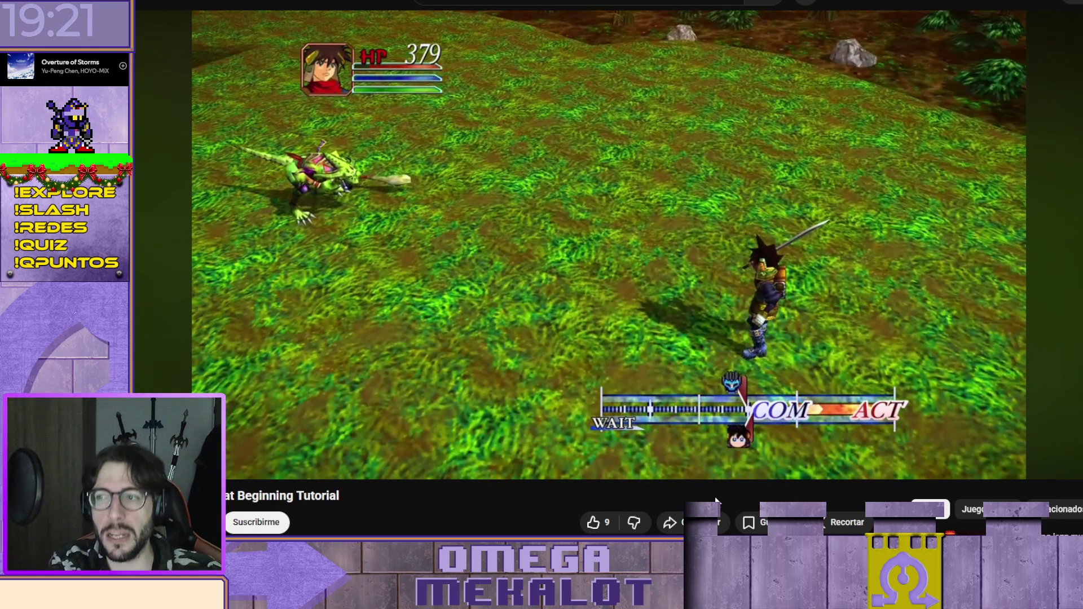
pyautogui.press('space')
pyautogui.press('space')
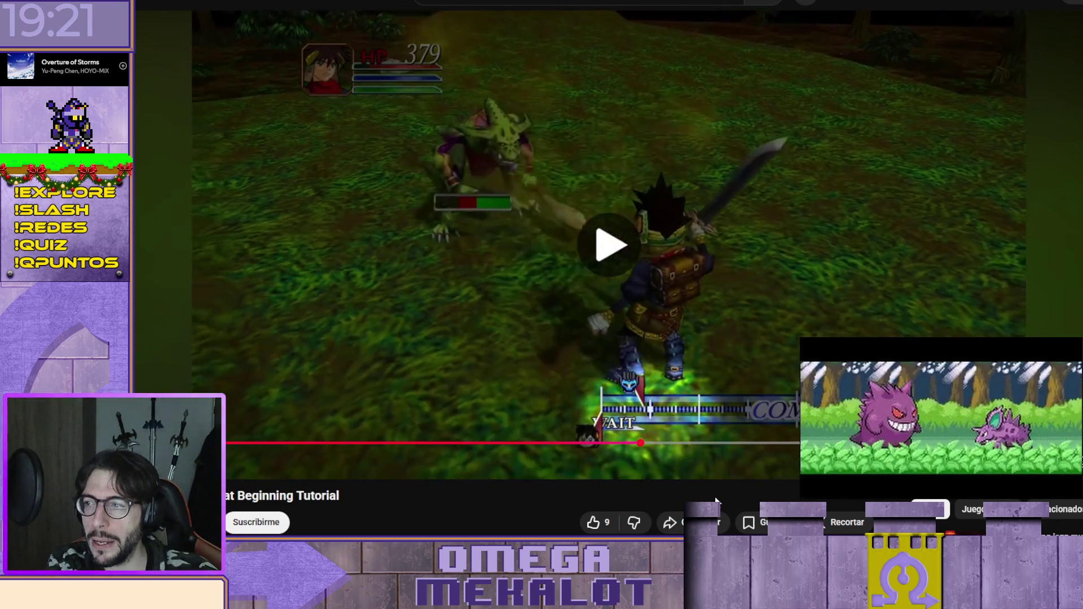
pyautogui.press('space')
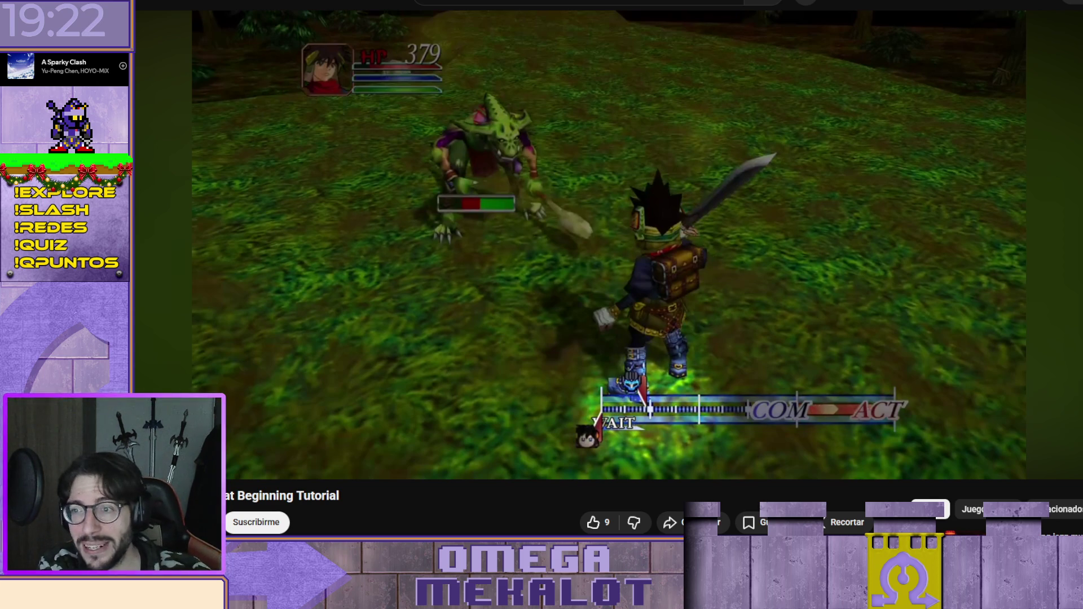
# Resume the tutorial until the "actual Cancel" prompt and pause there.
pyautogui.press('space')
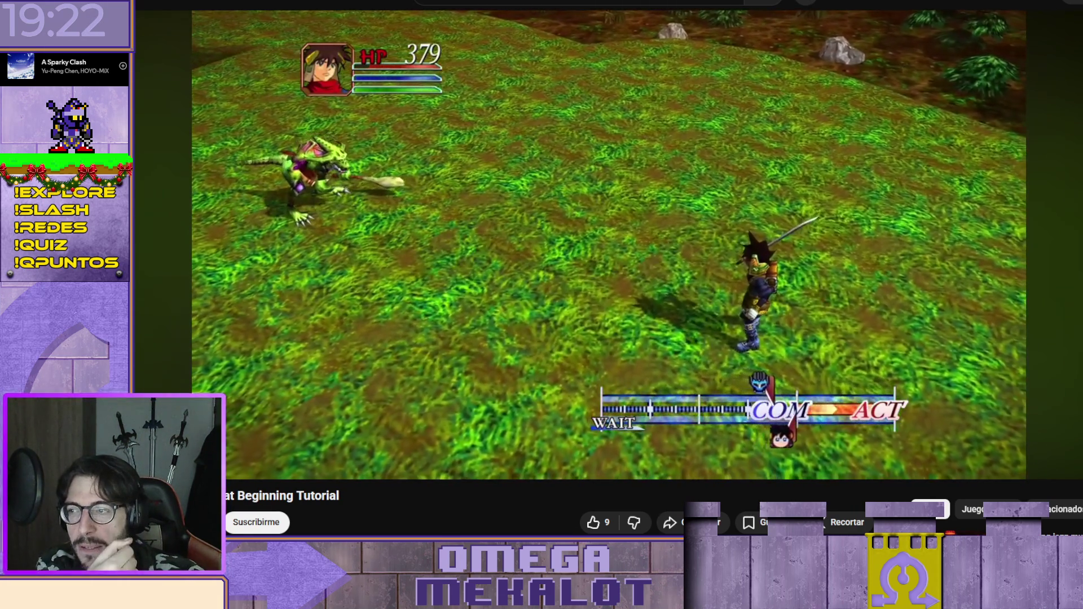
pyautogui.press('space')
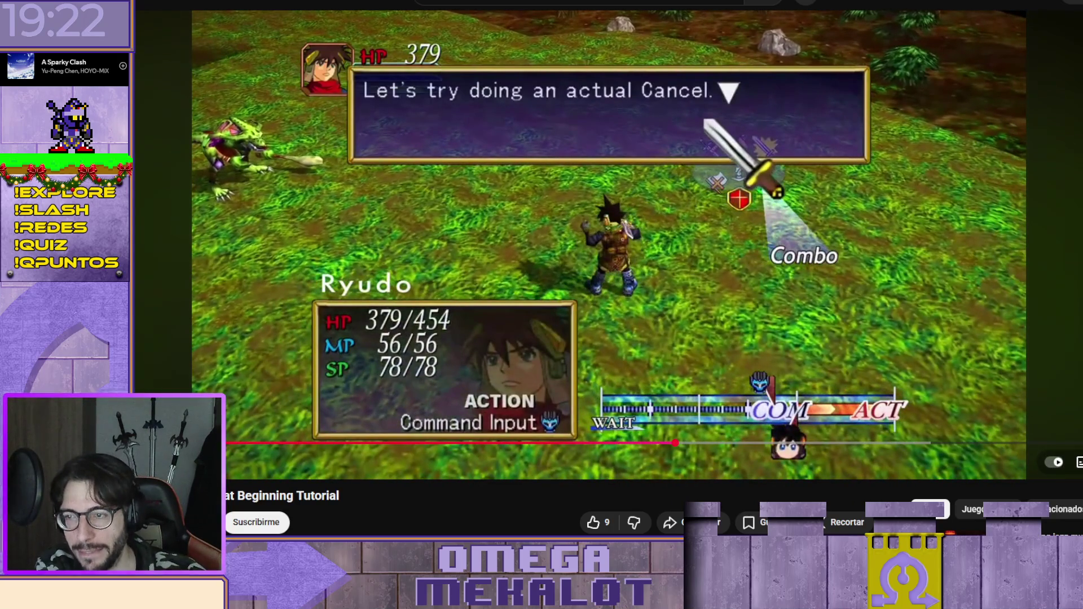
# Play and pause through the Critical icon prompt and the battle footage to reach the next tutorial dialog.
pyautogui.press('space')
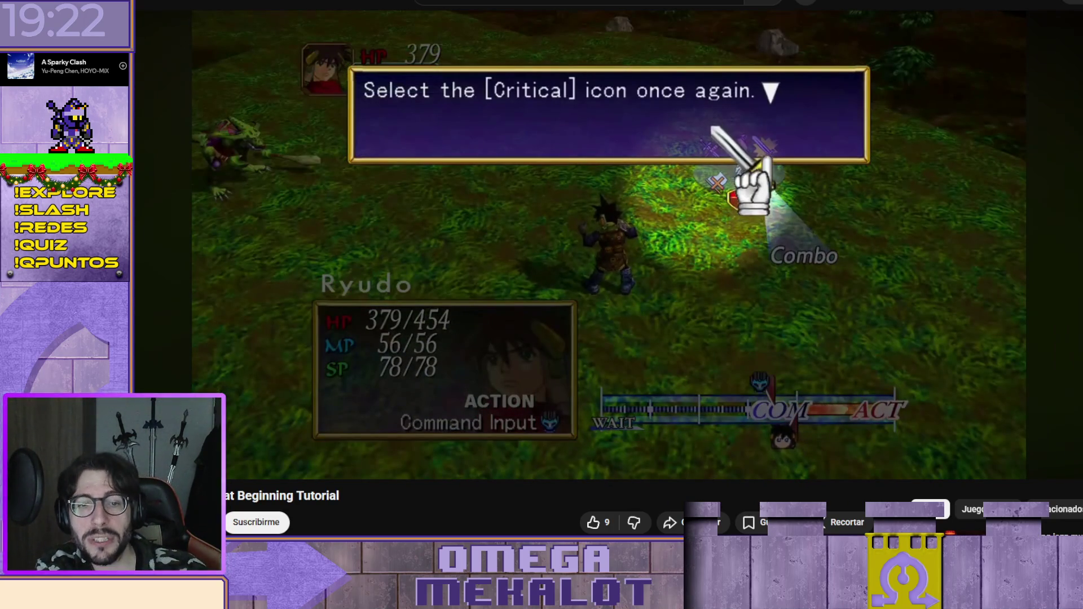
pyautogui.press('space')
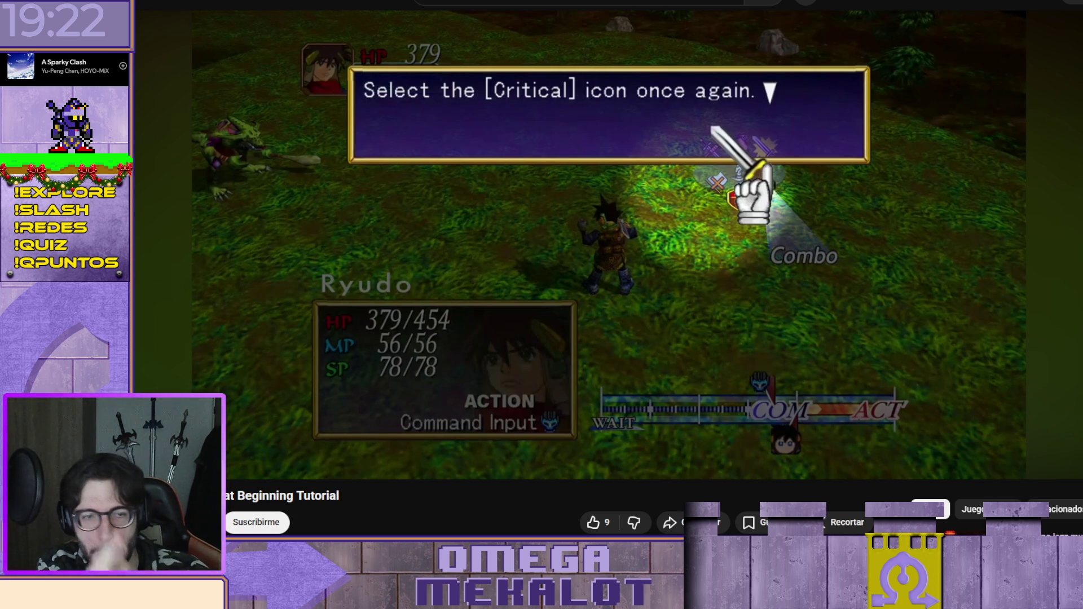
pyautogui.press('space')
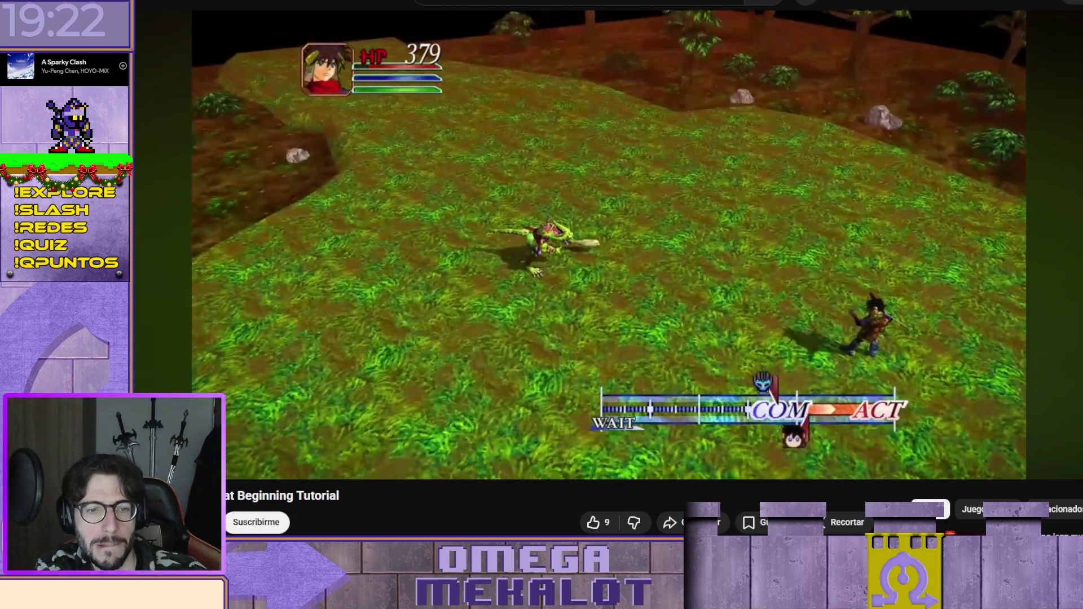
pyautogui.press('space')
pyautogui.press('space')
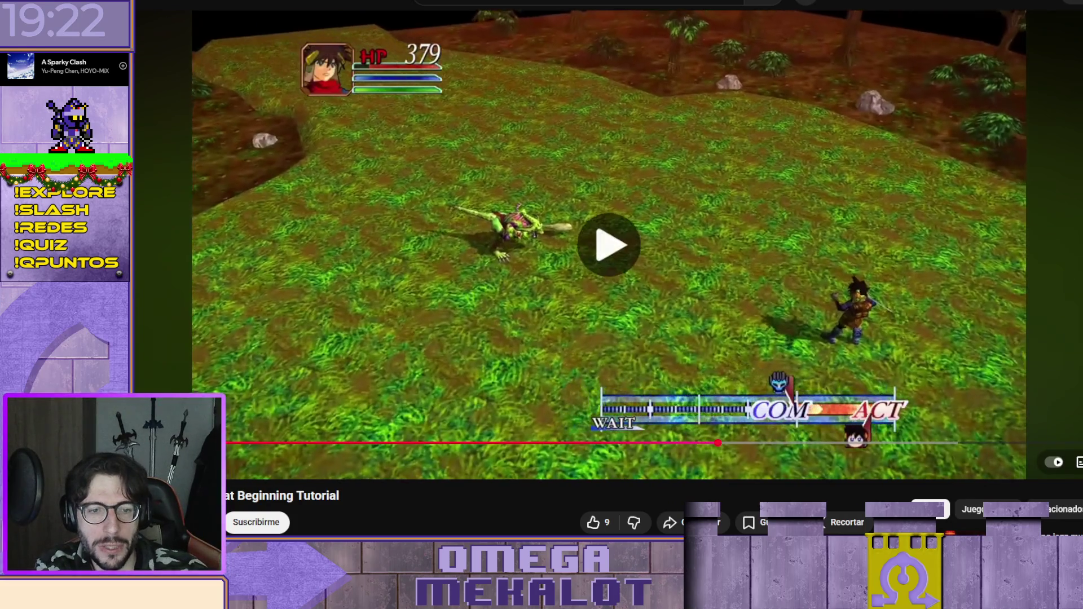
pyautogui.press('space')
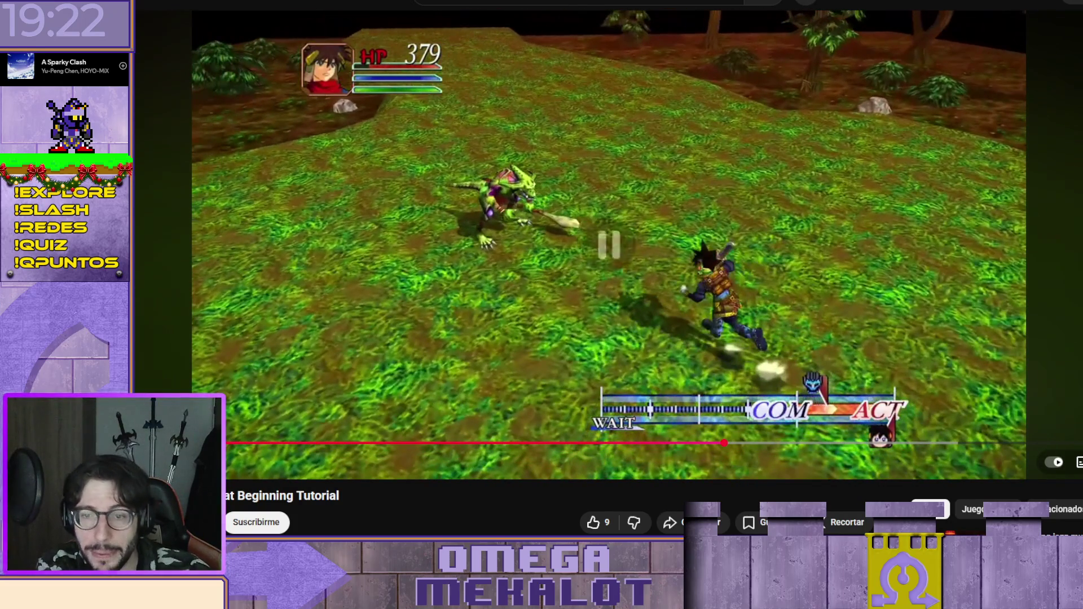
pyautogui.press('space')
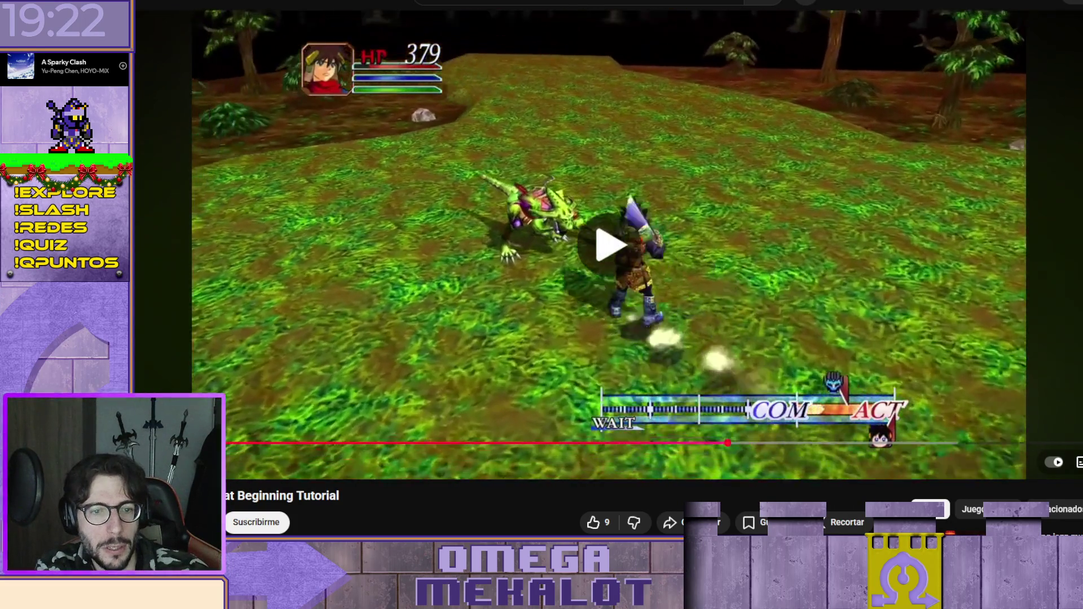
pyautogui.press('space')
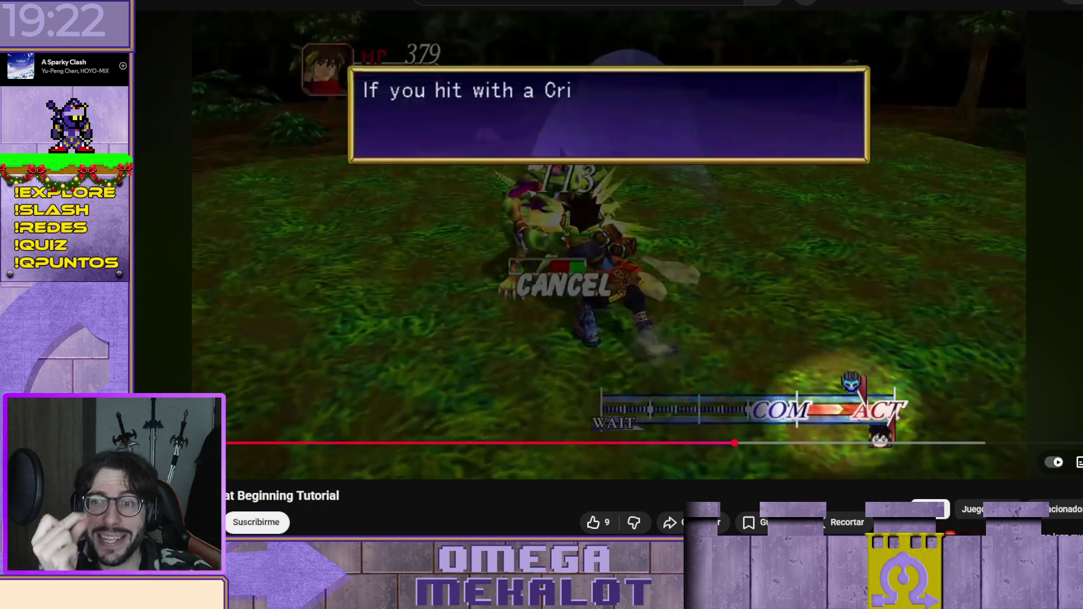
# Pause on the Critical attack explanation, then freeze on Ryudo facing the lizard enemy.
pyautogui.press('space')
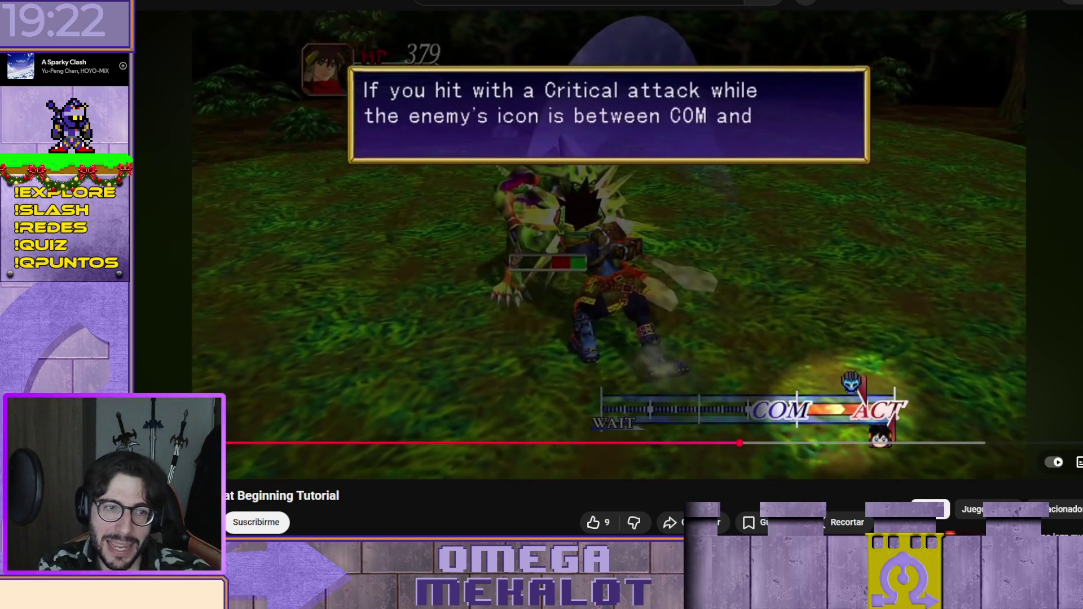
pyautogui.press('space')
pyautogui.press('space')
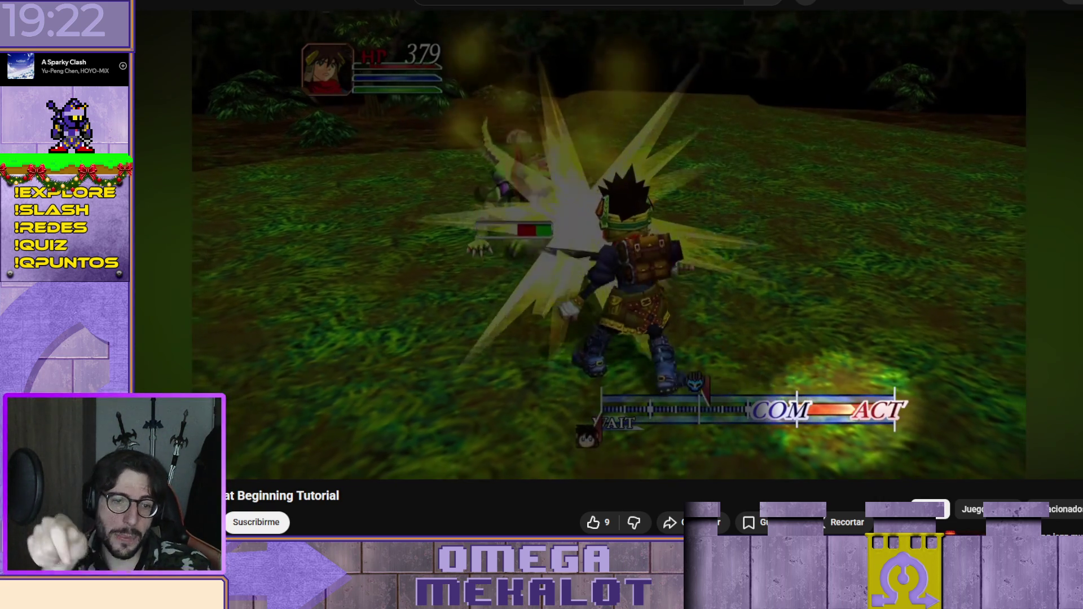
pyautogui.press('space')
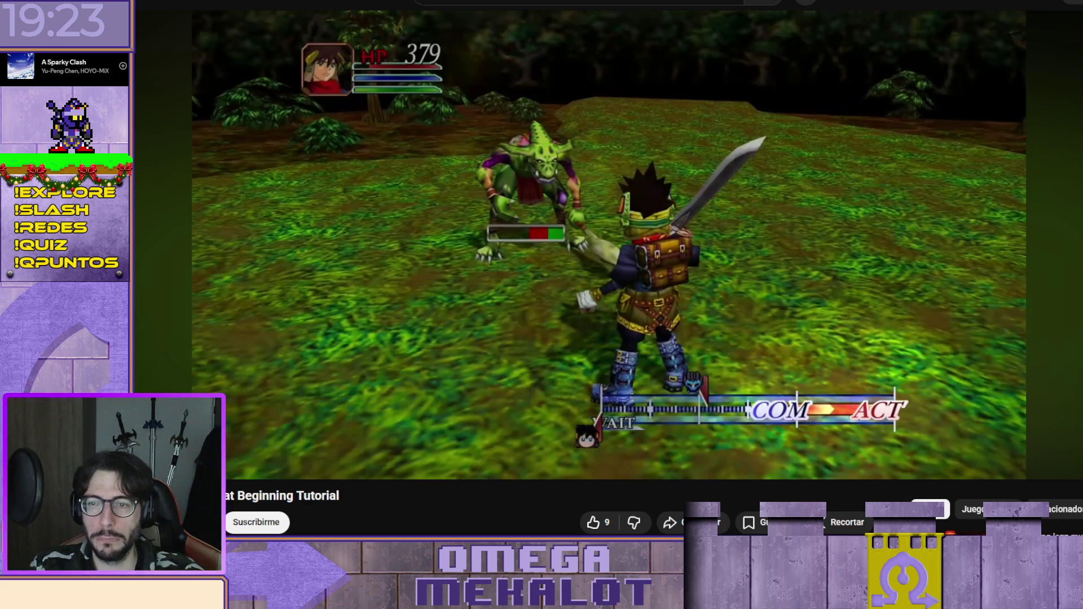
# Play the finishing Combo (150 damage, 2 hits) and stop on Ryudo standing alone after the battle.
pyautogui.click(884, 184)
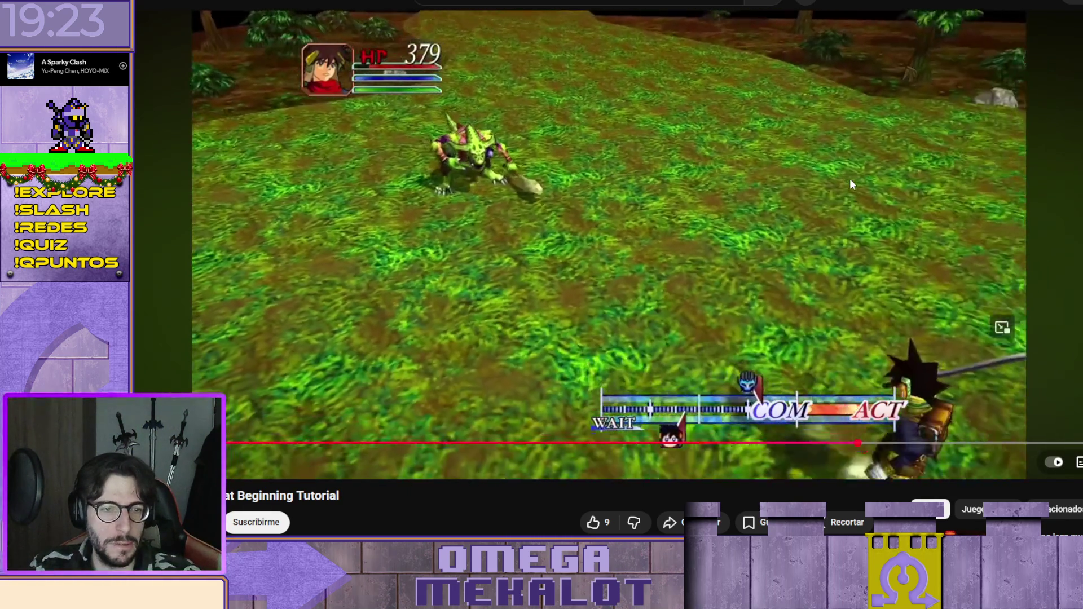
pyautogui.click(850, 179)
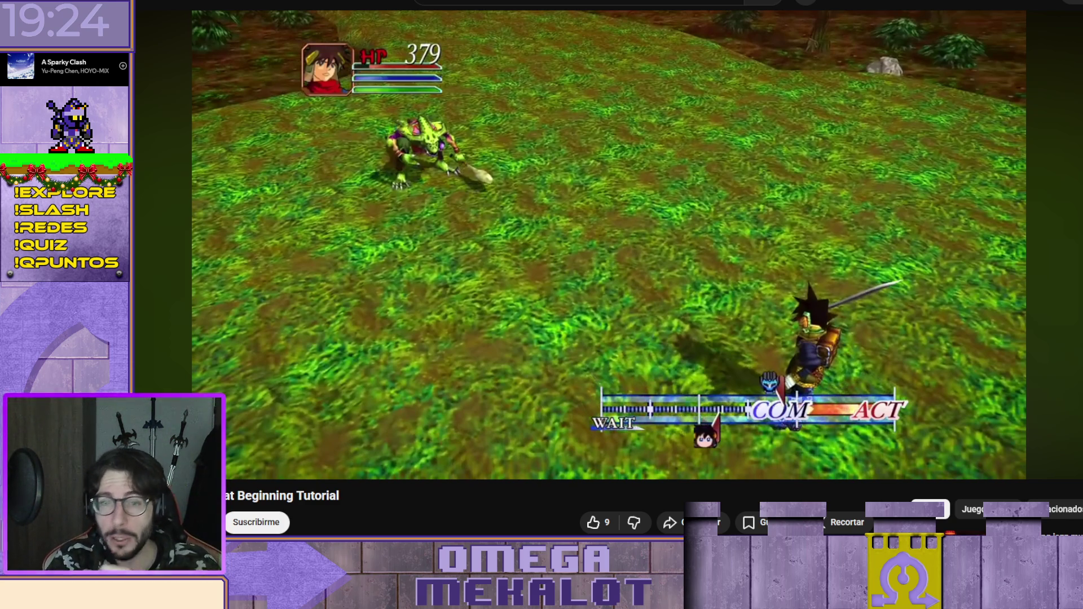
pyautogui.click(850, 179)
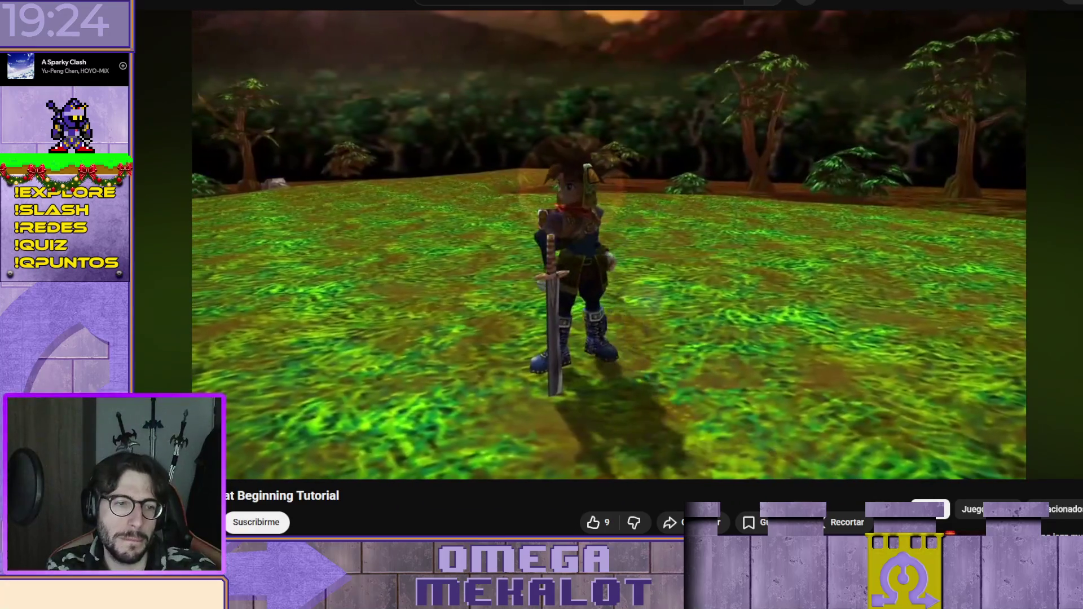
pyautogui.click(850, 178)
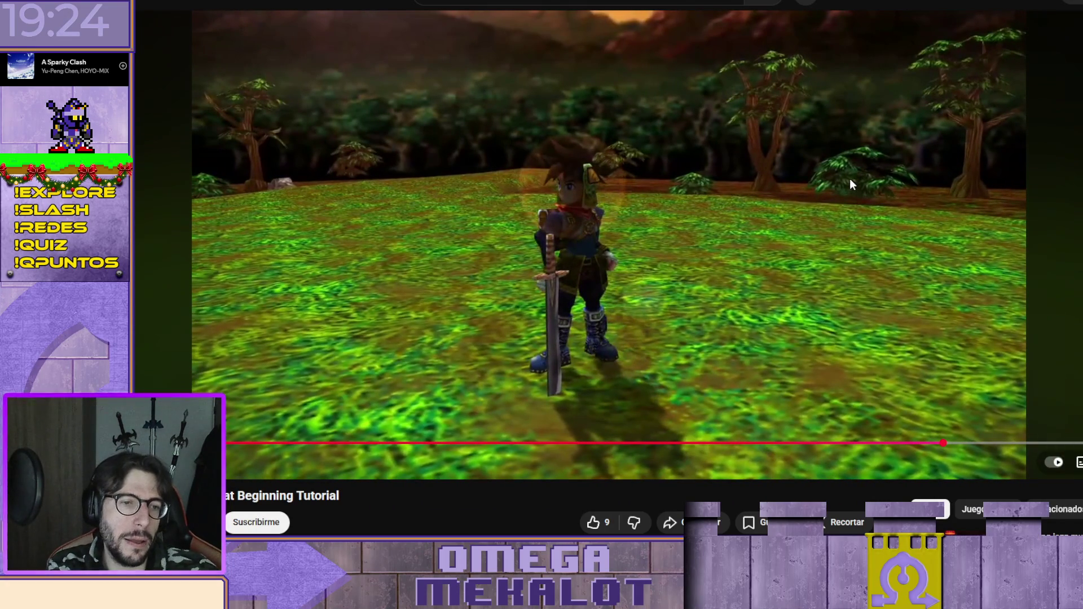
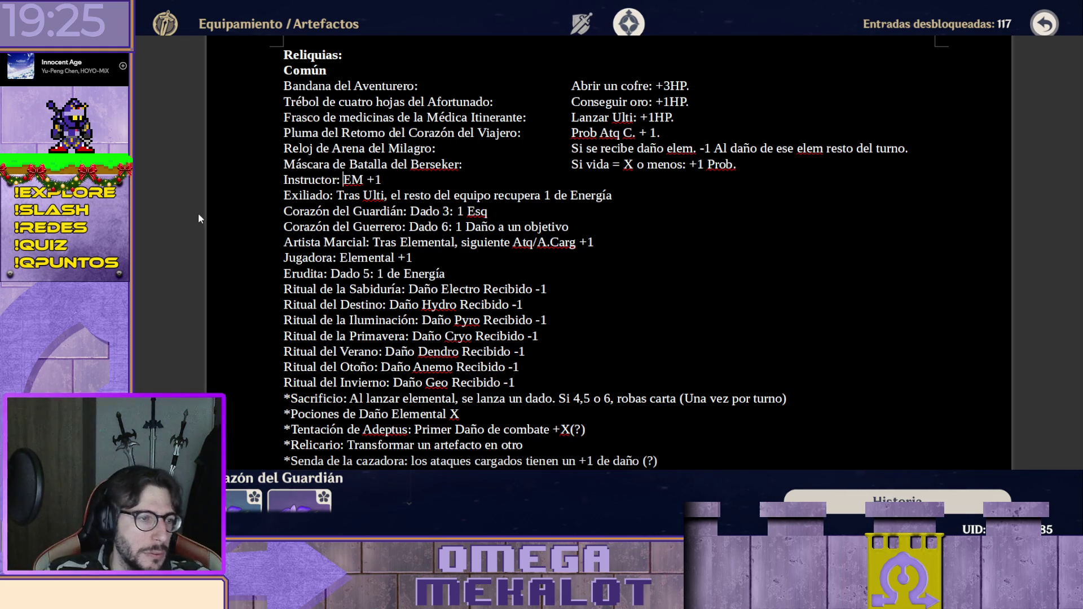
# Rename the entry to Taza de Té del Instructor and move EM +1 into the effects column.
pyautogui.click(286, 181)
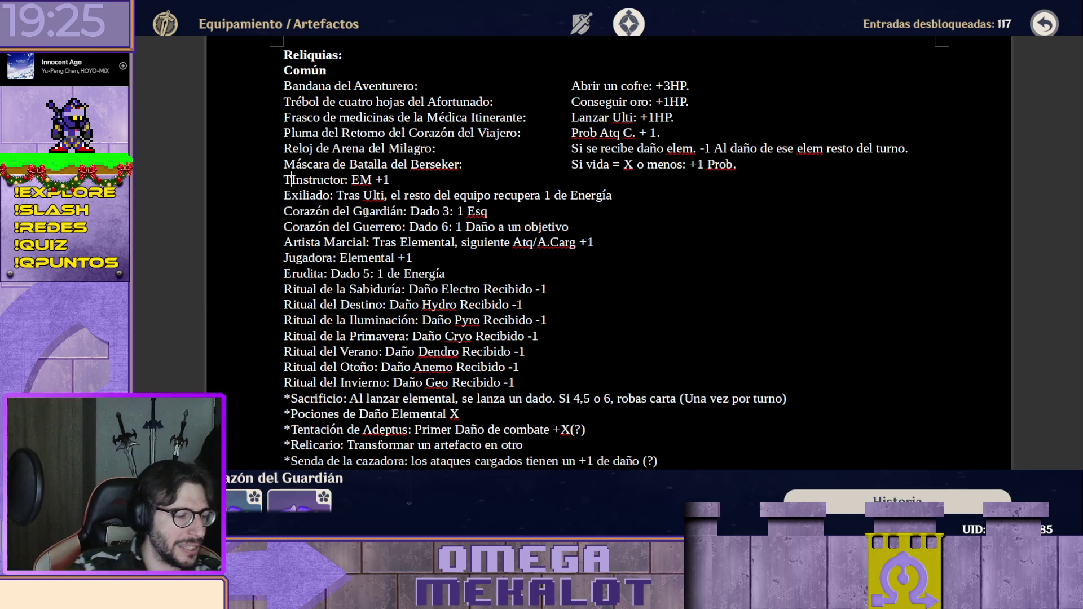
pyautogui.write('Taza de T')
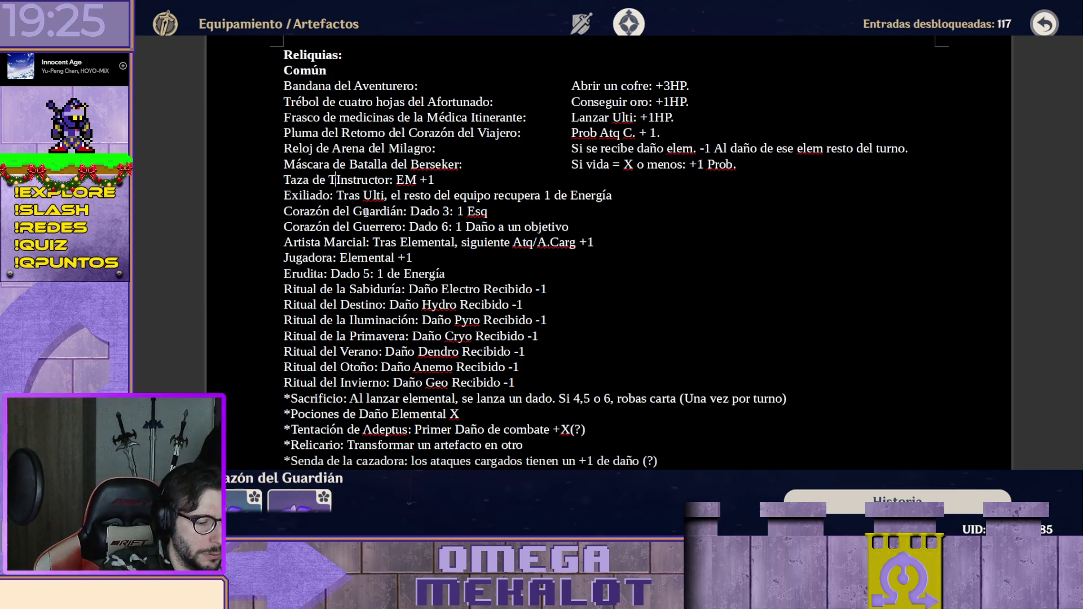
pyautogui.write('é del')
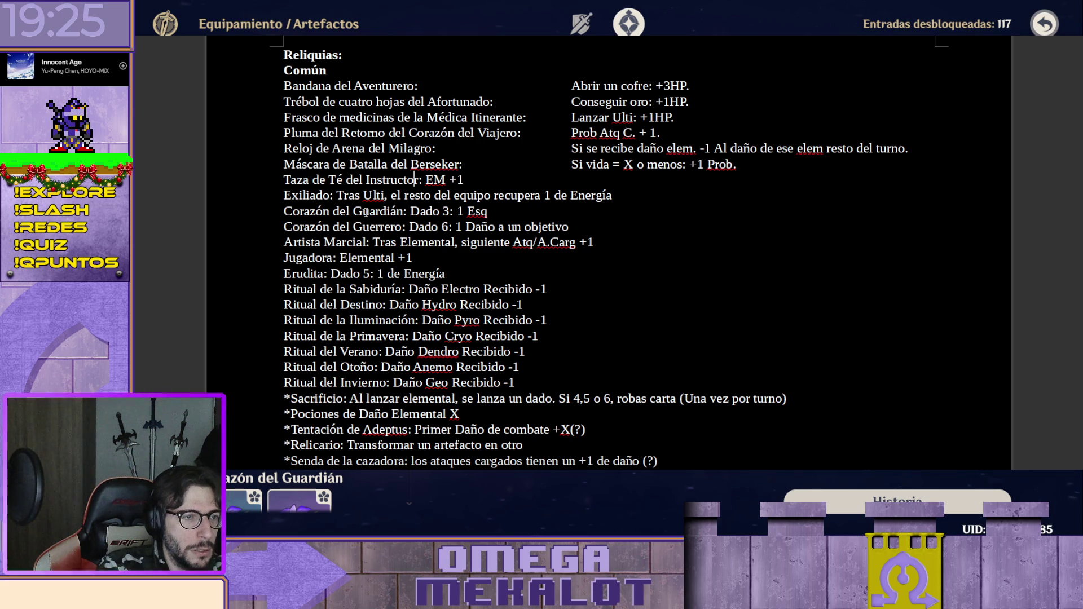
pyautogui.press('Right')
pyautogui.press('Delete')
pyautogui.press('Tab')
pyautogui.press('Tab')
pyautogui.press('Tab')
pyautogui.press('Tab')
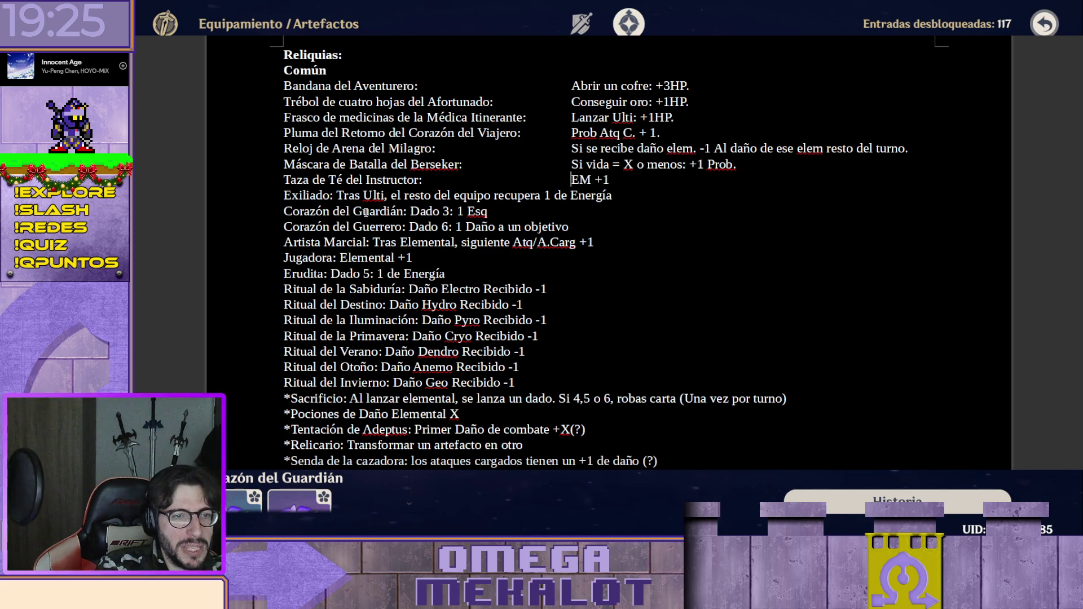
pyautogui.scroll(-5, 366, 212)
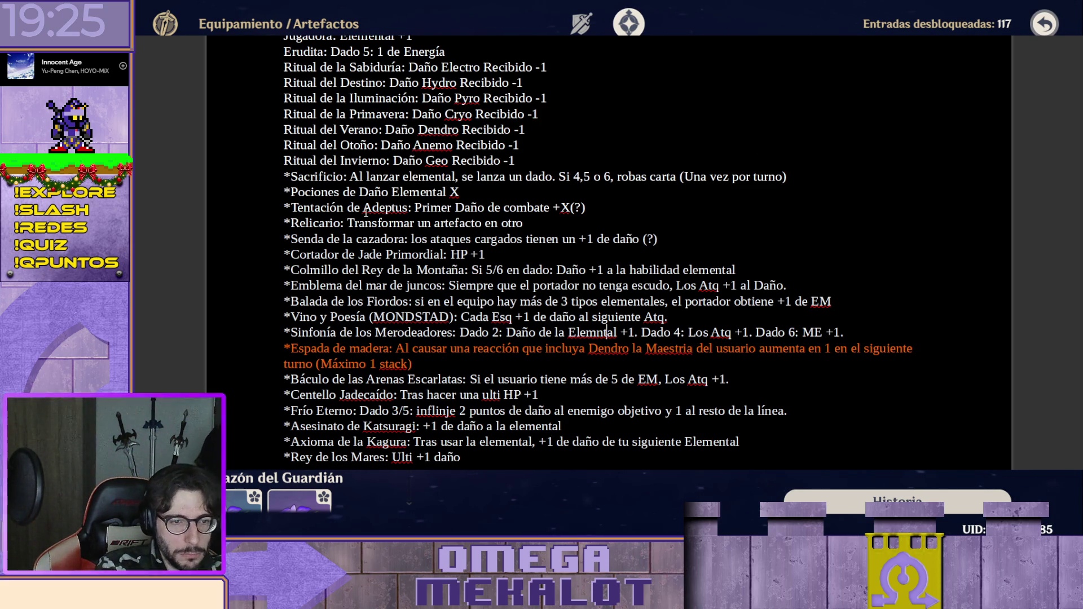
pyautogui.scroll(7, 366, 212)
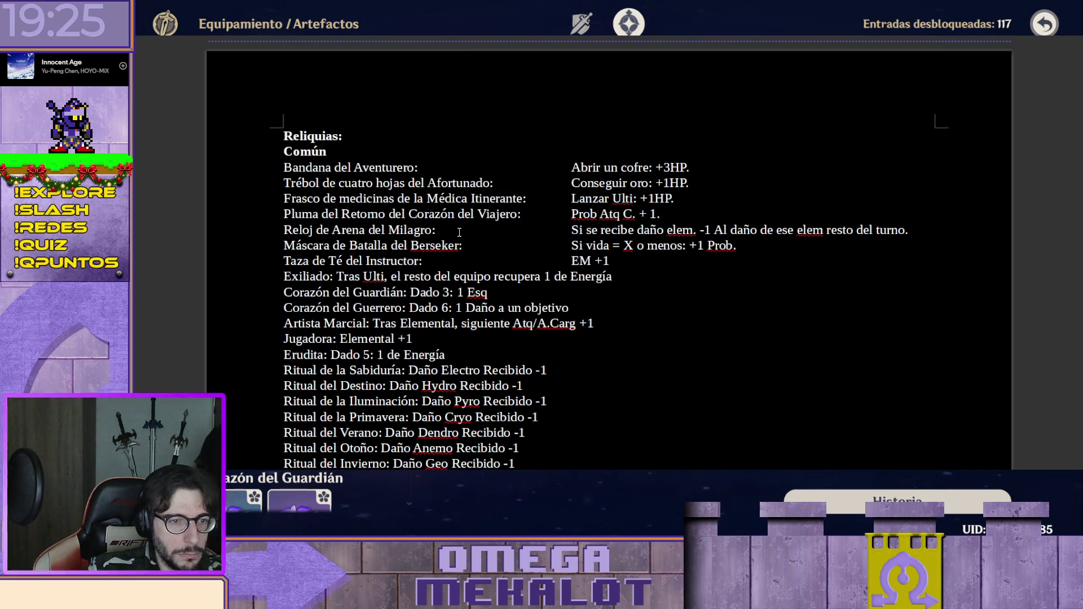
# End the EM +1 effect with a period and move to the start of the Exiliado entry.
pyautogui.click(645, 270)
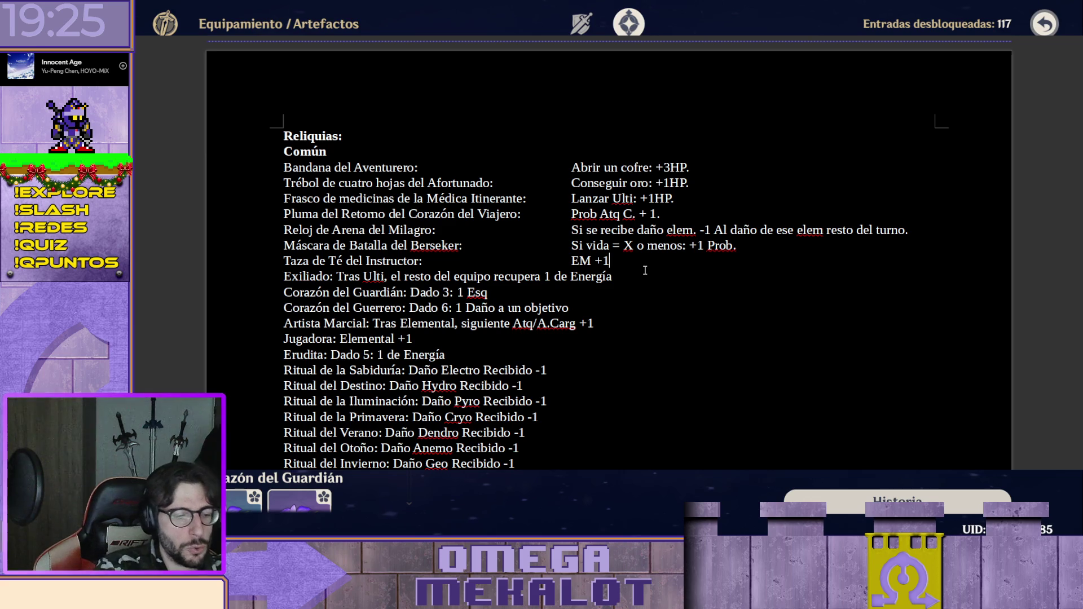
pyautogui.press('Up')
pyautogui.write('.')
pyautogui.press('Down')
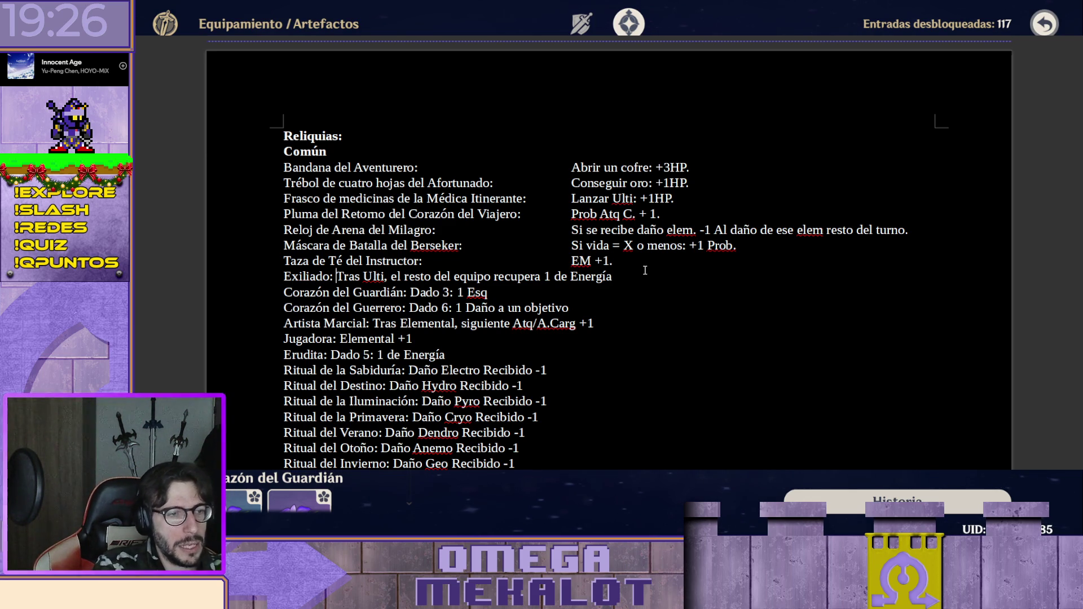
pyautogui.press('Home')
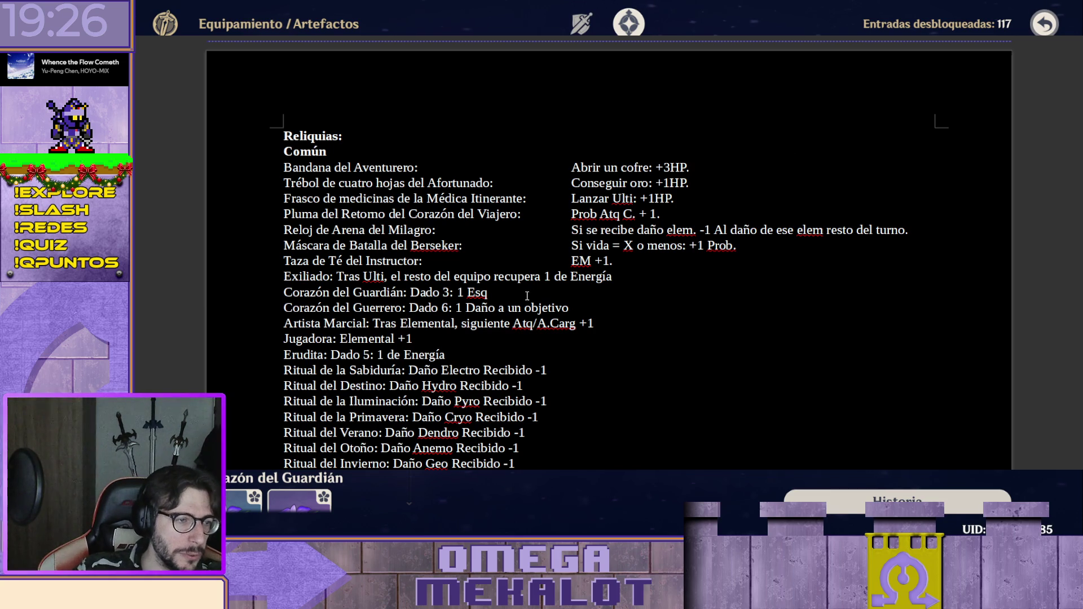
pyautogui.write('R')
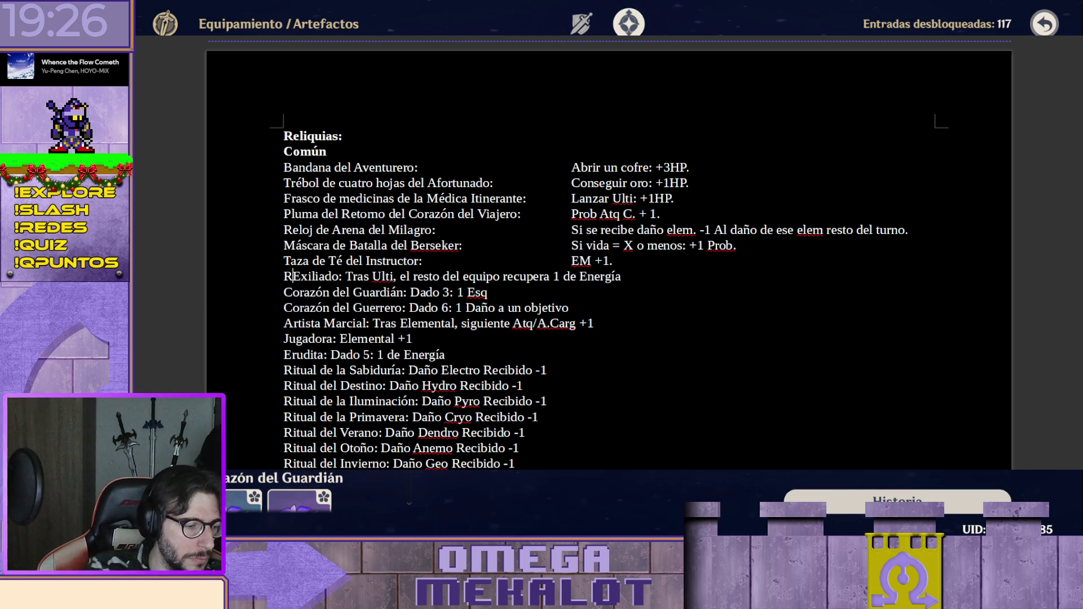
pyautogui.write('eloj de ')
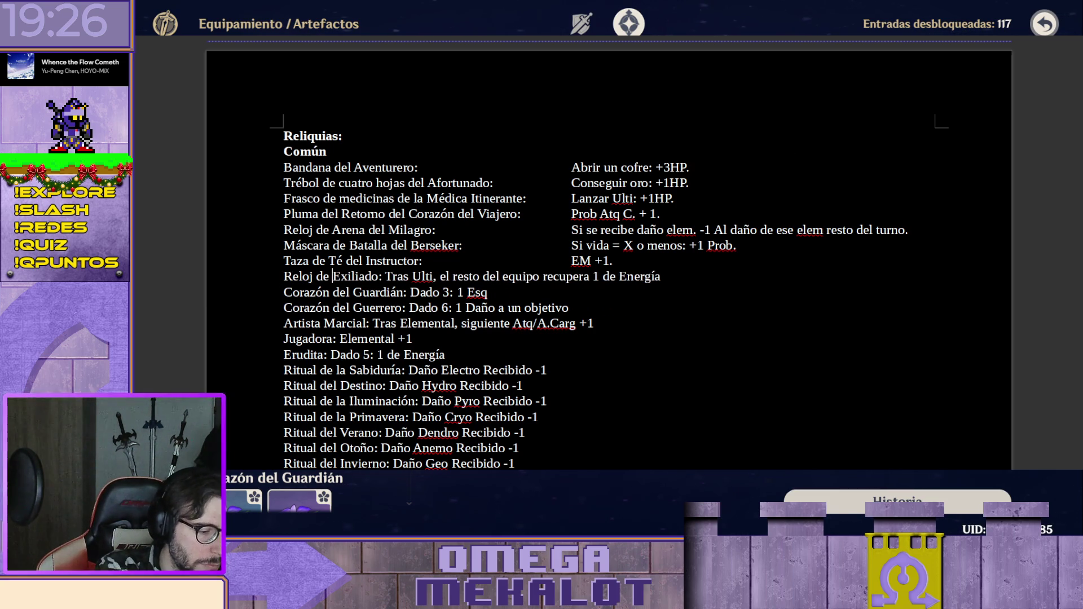
pyautogui.write('Bolsillo de')
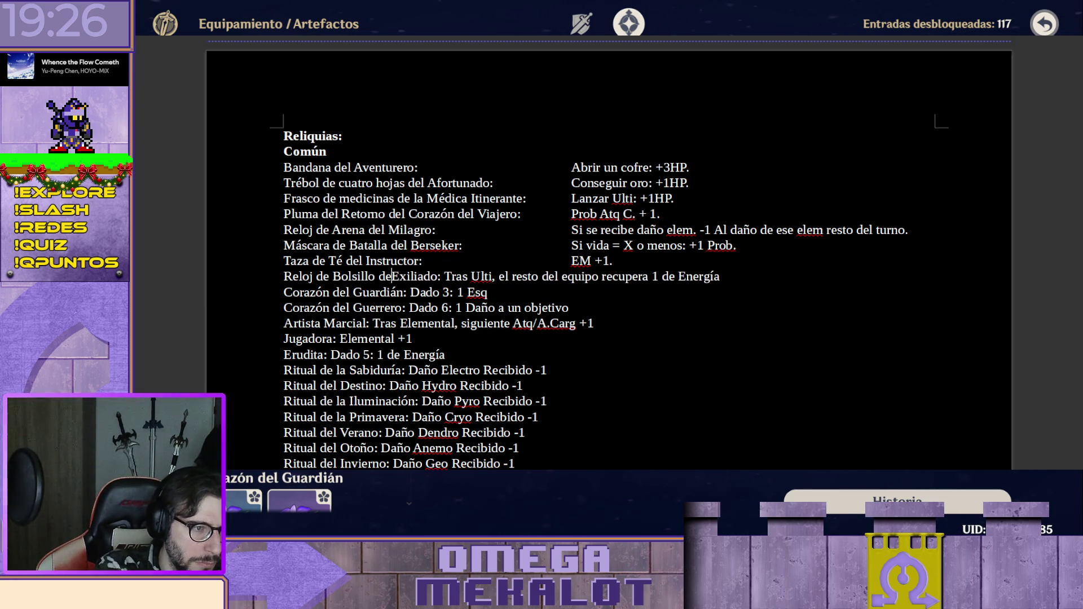
pyautogui.write('l')
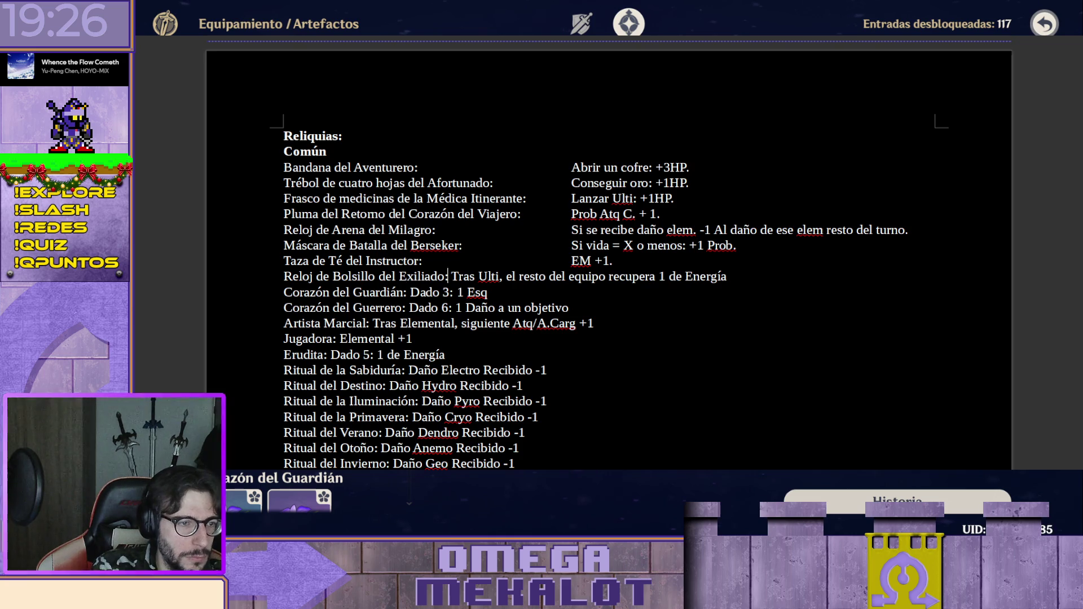
# Move the Exiliado effect to the effects column and cut 'Tras' and the team wording after Ulti.
pyautogui.press('Tab')
pyautogui.press('Tab')
pyautogui.press('Tab')
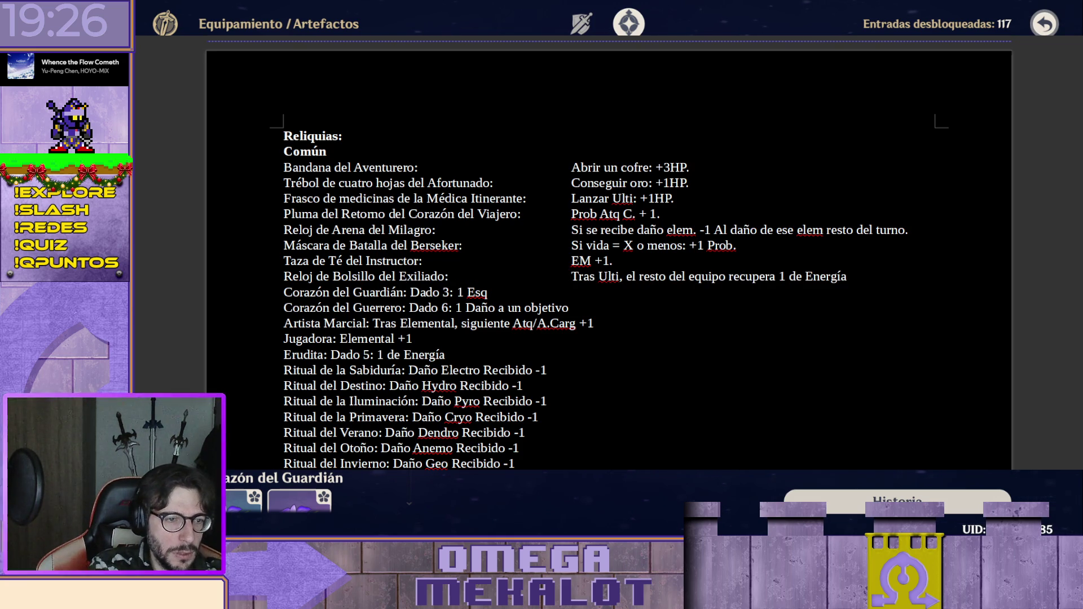
pyautogui.hotkey('shift', 'Right')
pyautogui.hotkey('shift', 'Right')
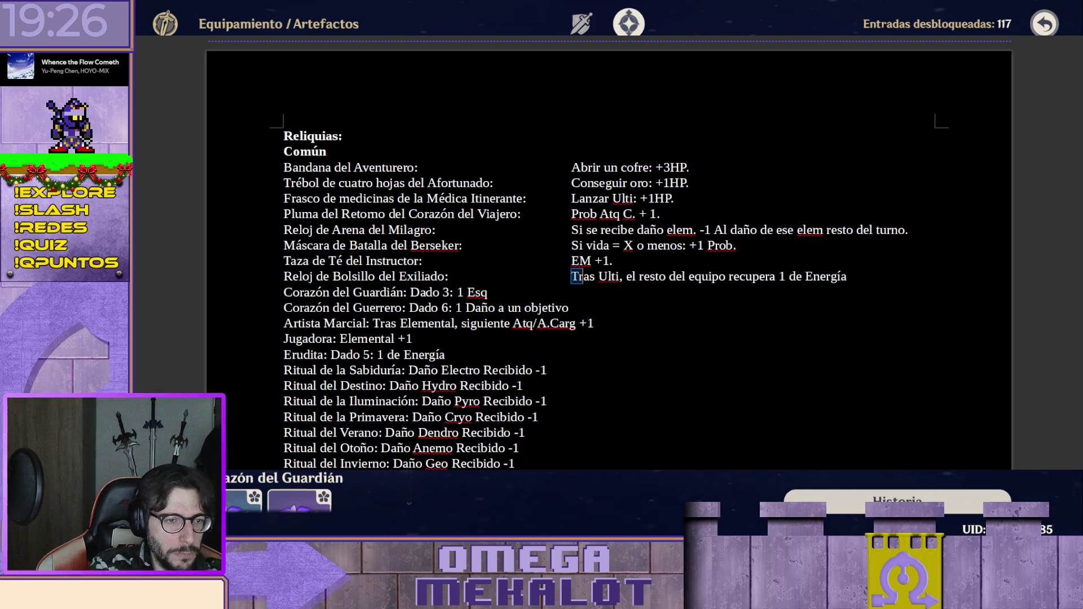
pyautogui.hotkey('shift', 'Right')
pyautogui.hotkey('shift', 'Right')
pyautogui.hotkey('shift', 'Right')
pyautogui.press('BackSpace')
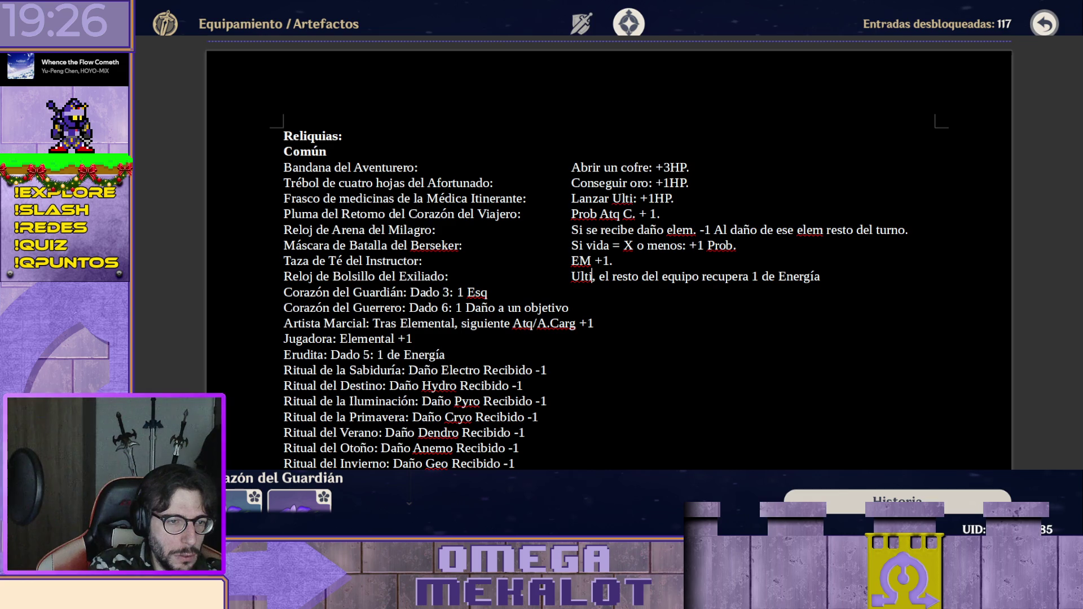
pyautogui.hotkey('shift', 'Right')
pyautogui.hotkey('shift', 'Right')
pyautogui.hotkey('shift', 'Right')
pyautogui.hotkey('shift', 'Right')
pyautogui.hotkey('shift', 'Right')
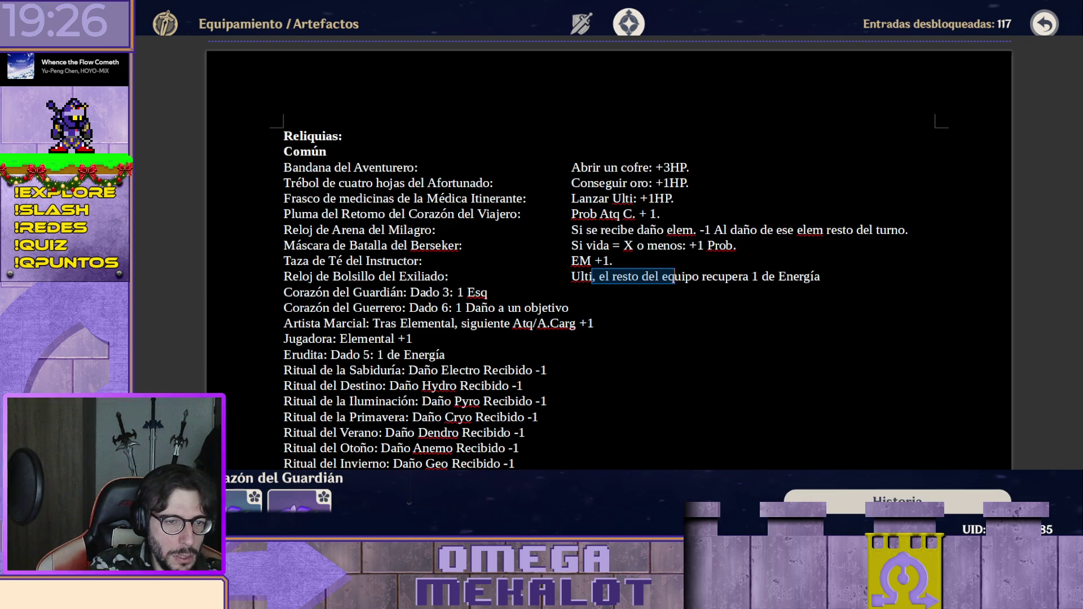
pyautogui.hotkey('shift', 'Right')
pyautogui.hotkey('shift', 'Right')
pyautogui.hotkey('shift', 'Right')
pyautogui.hotkey('shift', 'Left')
pyautogui.hotkey('shift', 'Left')
pyautogui.hotkey('shift', 'Left')
pyautogui.hotkey('shift', 'Left')
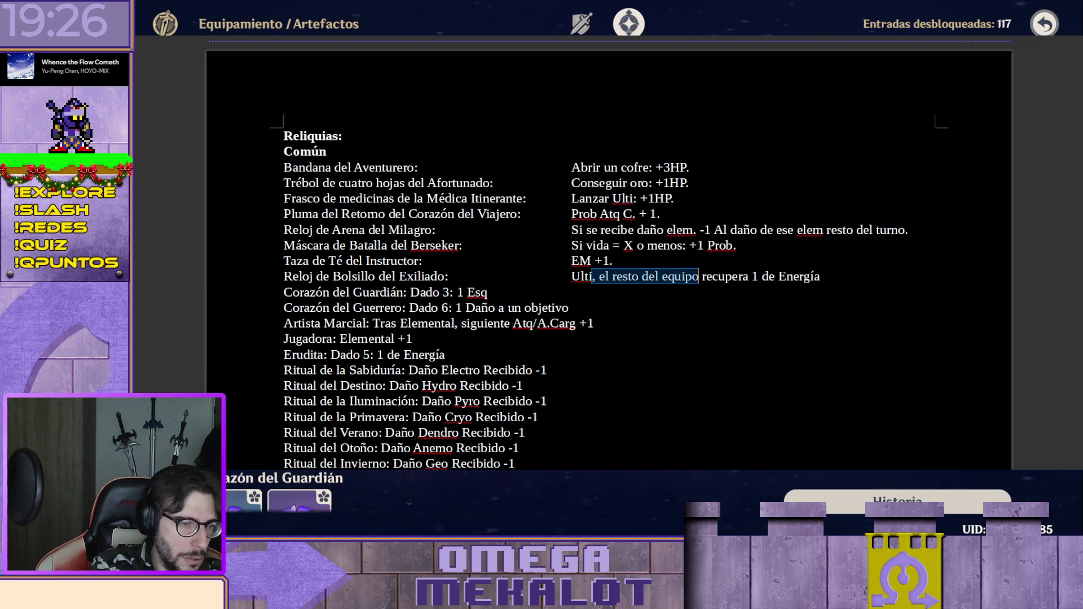
pyautogui.press('BackSpace')
pyautogui.write(': Al')
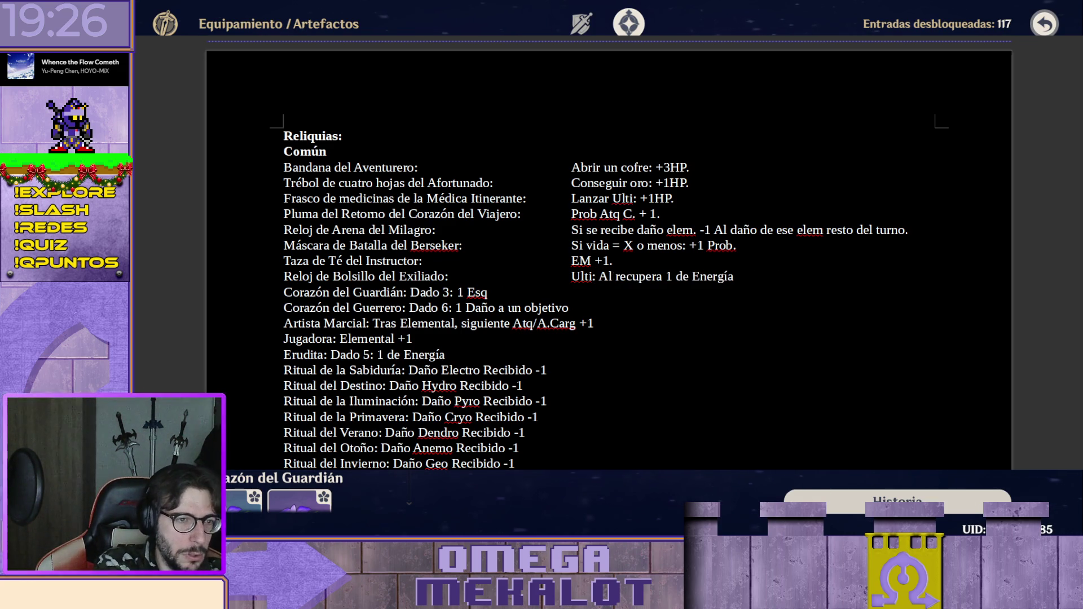
pyautogui.write('iados')
# Shorten the rest to 'Ulti: Aliados +1 En.' and move to the Corazón del Guardián entry.
pyautogui.hotkey('shift', 'Right')
pyautogui.hotkey('shift', 'Right')
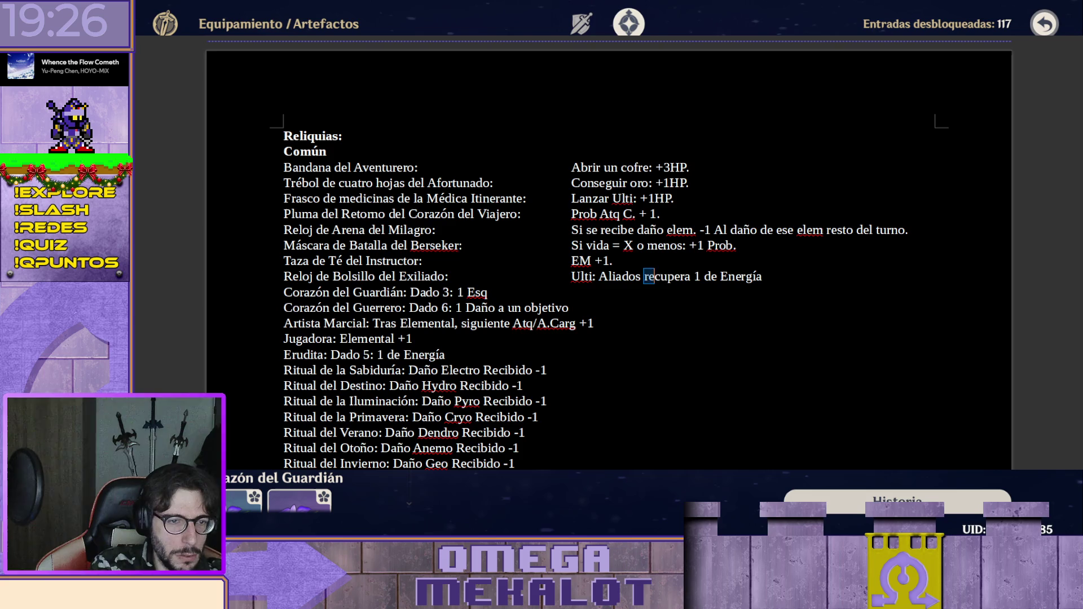
pyautogui.hotkey('shift', 'Right')
pyautogui.hotkey('shift', 'Right')
pyautogui.hotkey('shift', 'Right')
pyautogui.hotkey('shift', 'Right')
pyautogui.hotkey('shift', 'Right')
pyautogui.hotkey('shift', 'Right')
pyautogui.write('+')
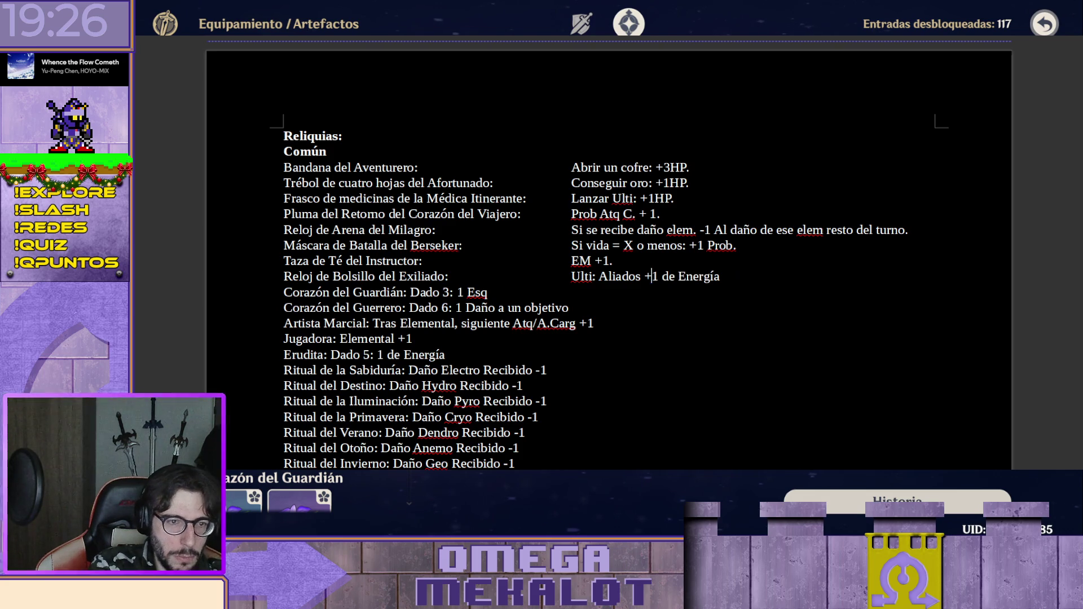
pyautogui.press('Right')
pyautogui.press('Right')
pyautogui.hotkey('shift', 'End')
pyautogui.write('E')
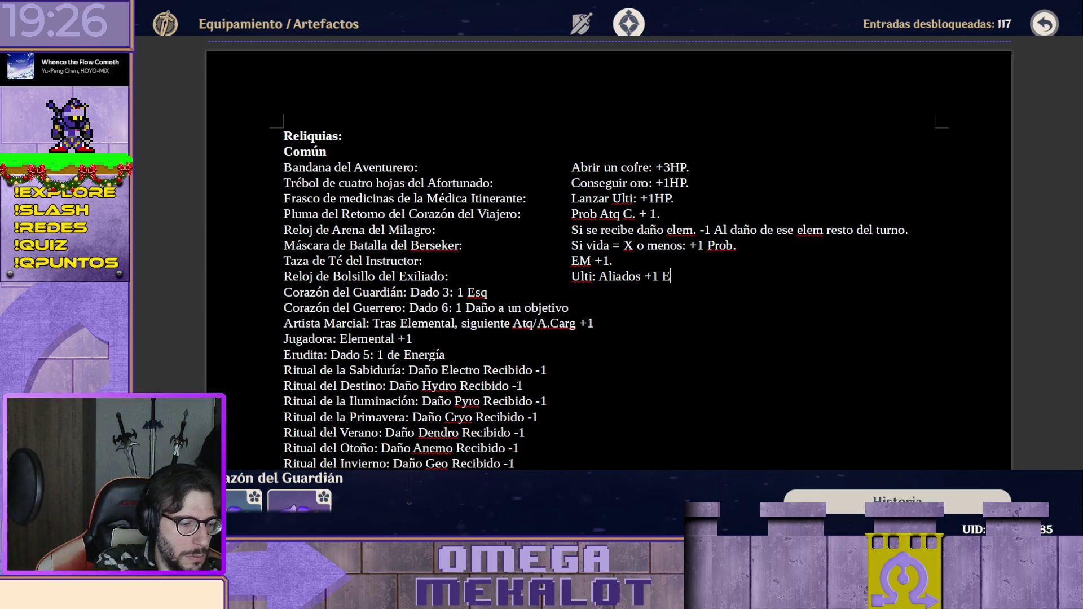
pyautogui.write('n.')
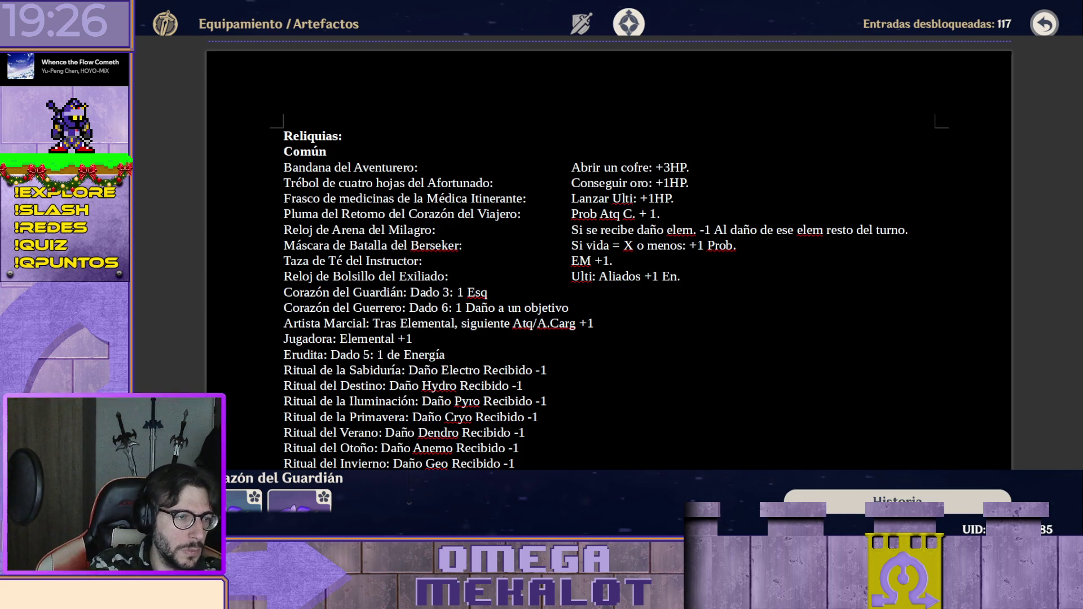
pyautogui.press('Down')
pyautogui.press('Home')
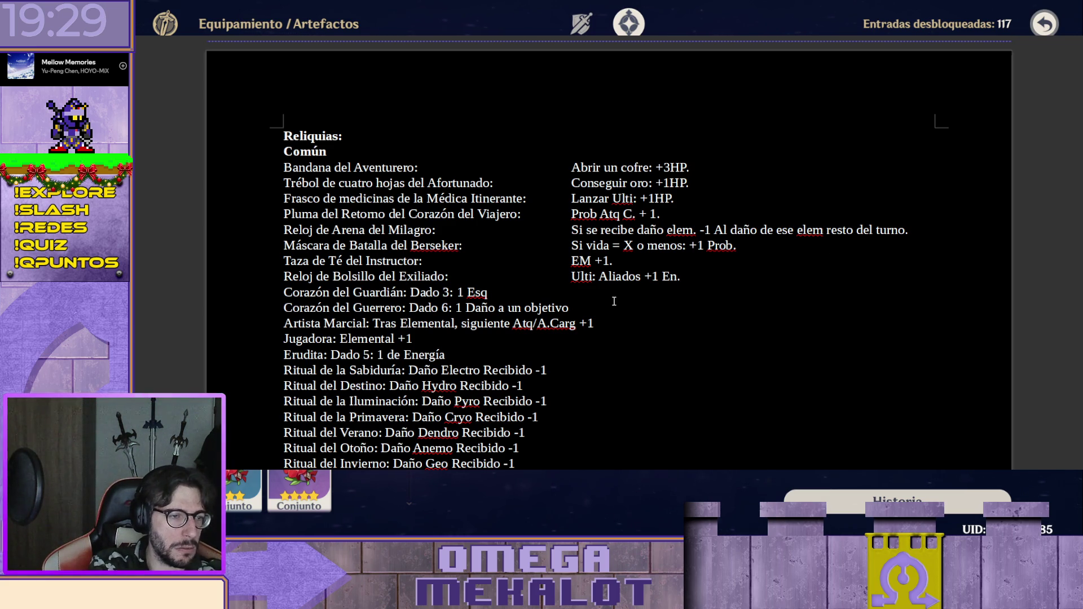
# Replace the old Dado 3 effect with '+1 Block a los Esq.' aligned in the effects column.
pyautogui.hotkey('shift', 'End')
pyautogui.press('BackSpace')
pyautogui.press('Tab')
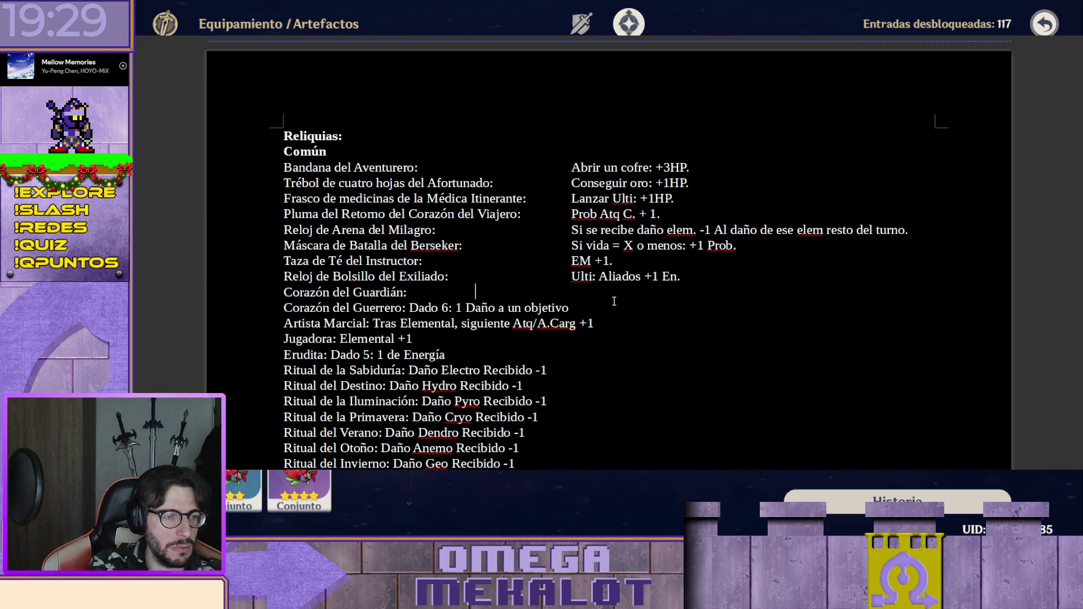
pyautogui.press('Tab')
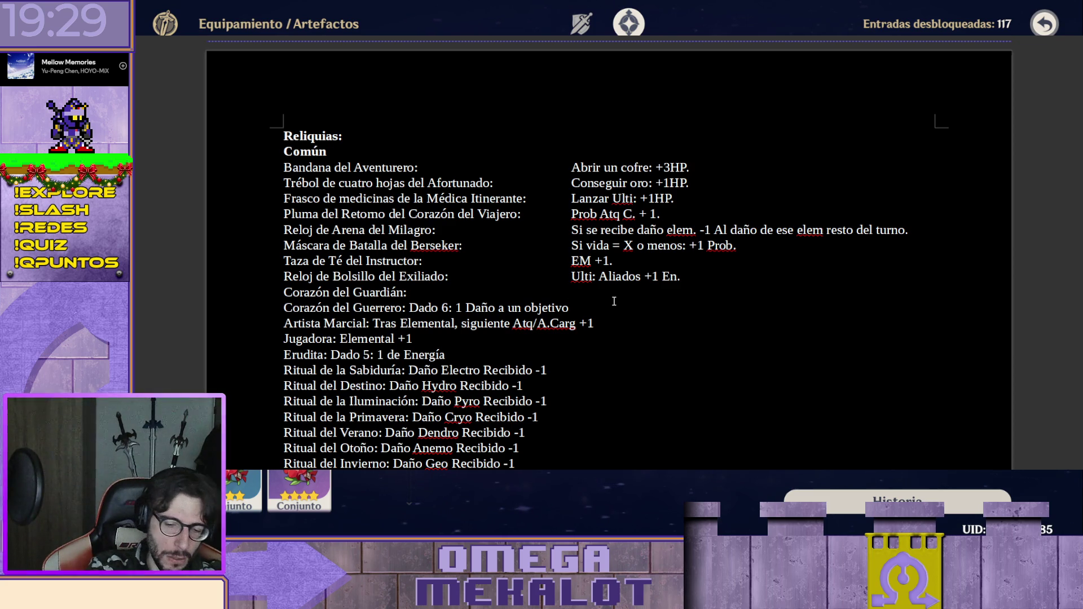
pyautogui.write('+')
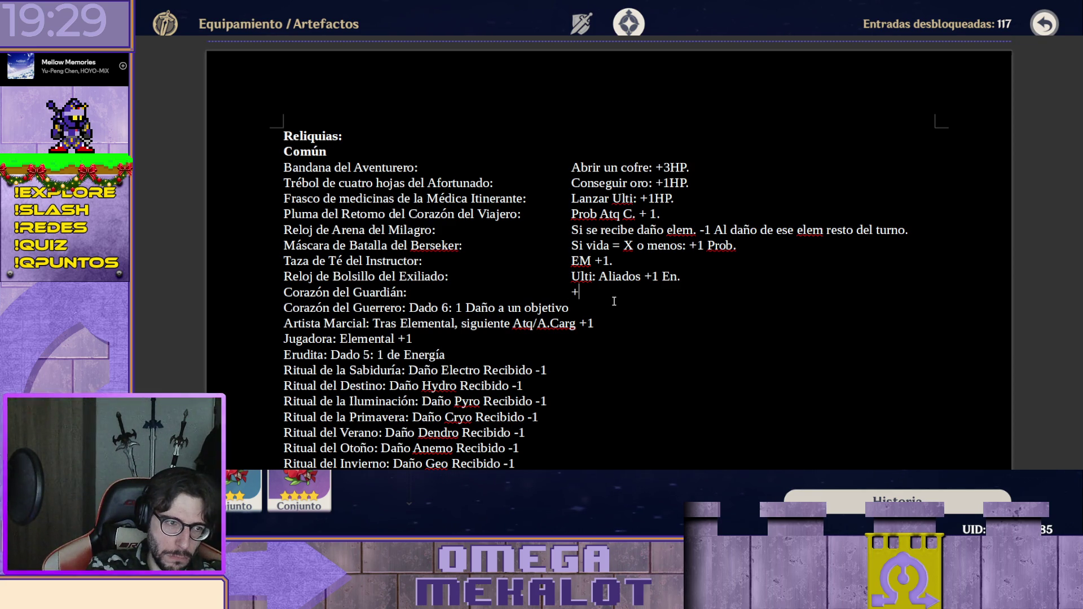
pyautogui.write('1')
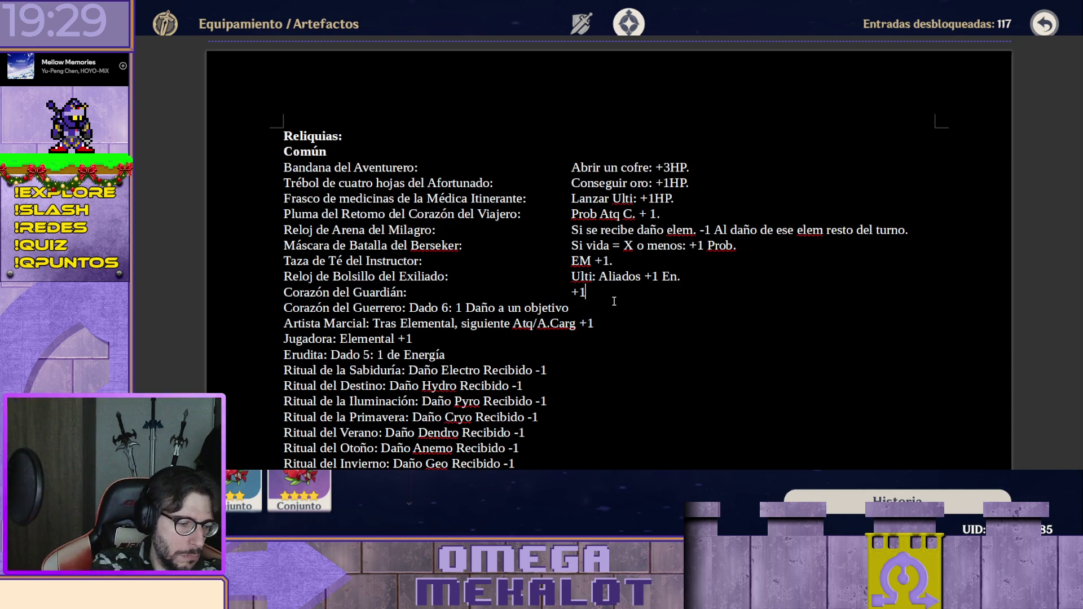
pyautogui.write(' Blo')
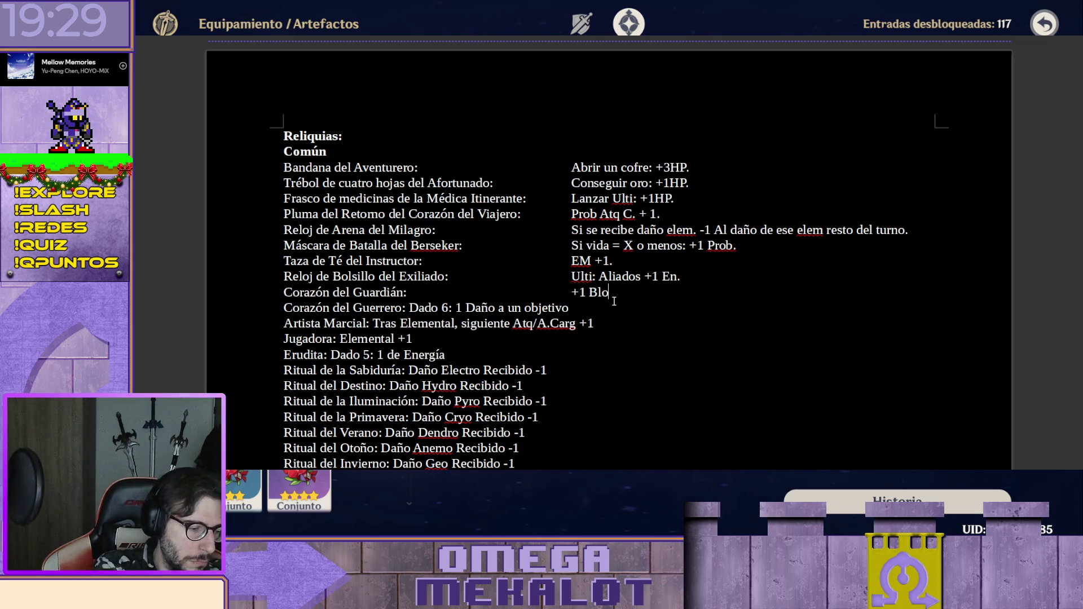
pyautogui.write('ck ')
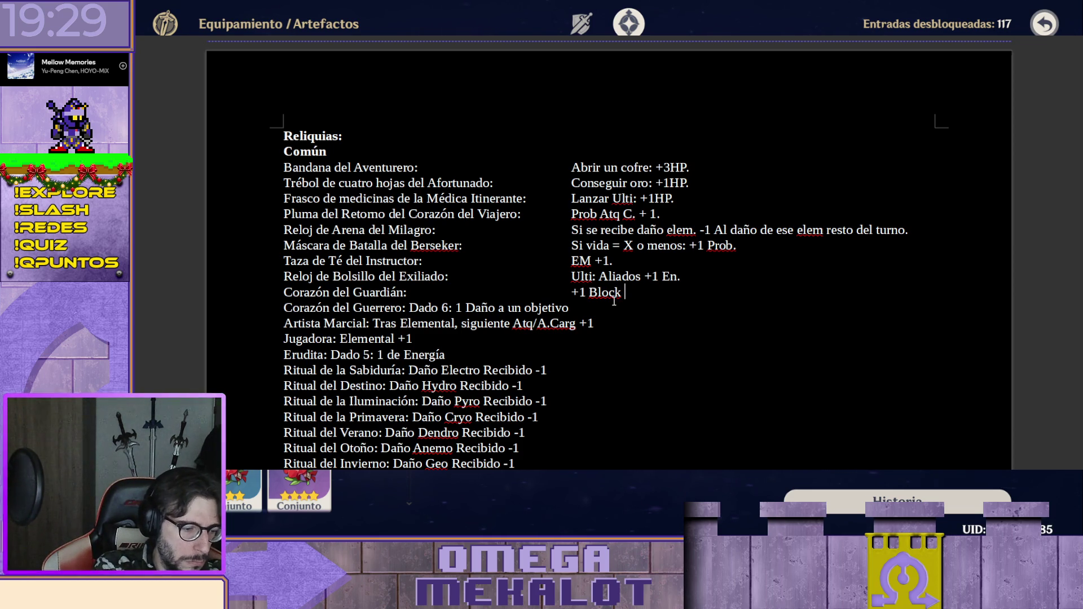
pyautogui.write('a los Esq')
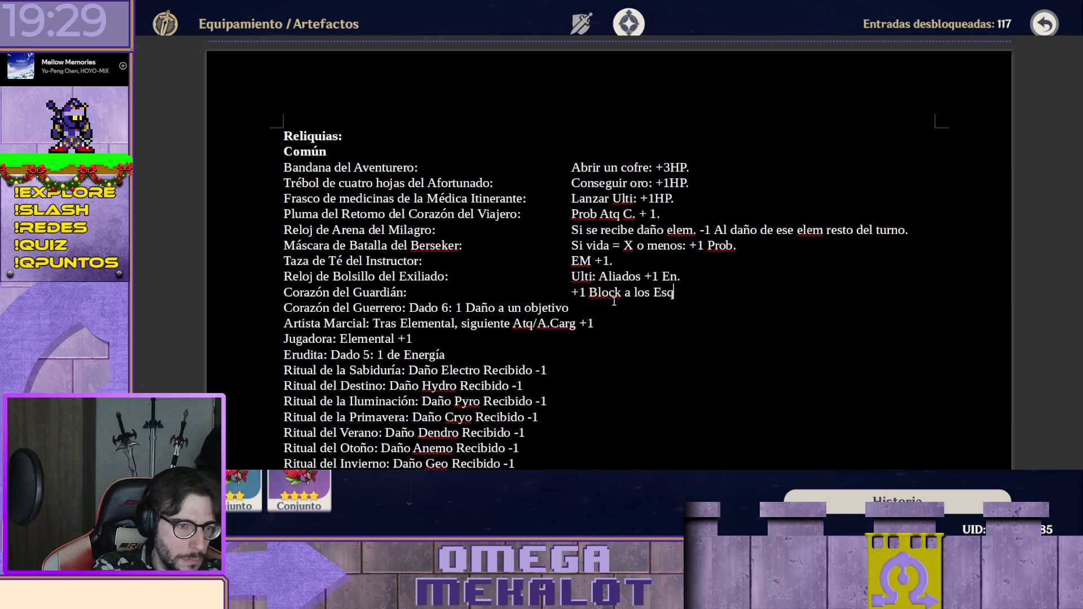
pyautogui.write('.')
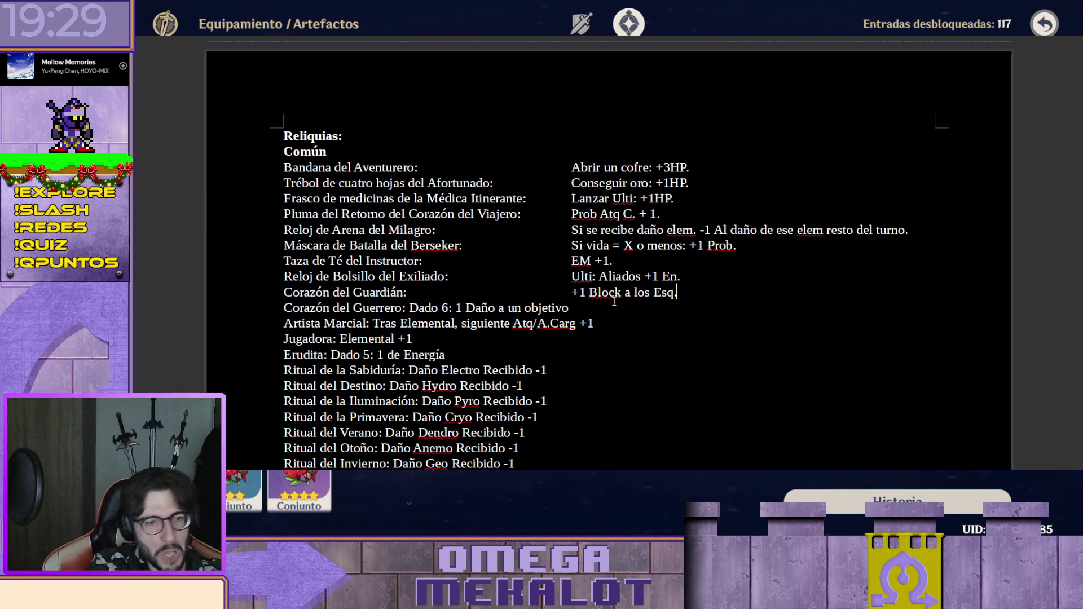
# Move along the Corazón del Guerrero line to the end of its name.
pyautogui.press('Right')
pyautogui.press('Right')
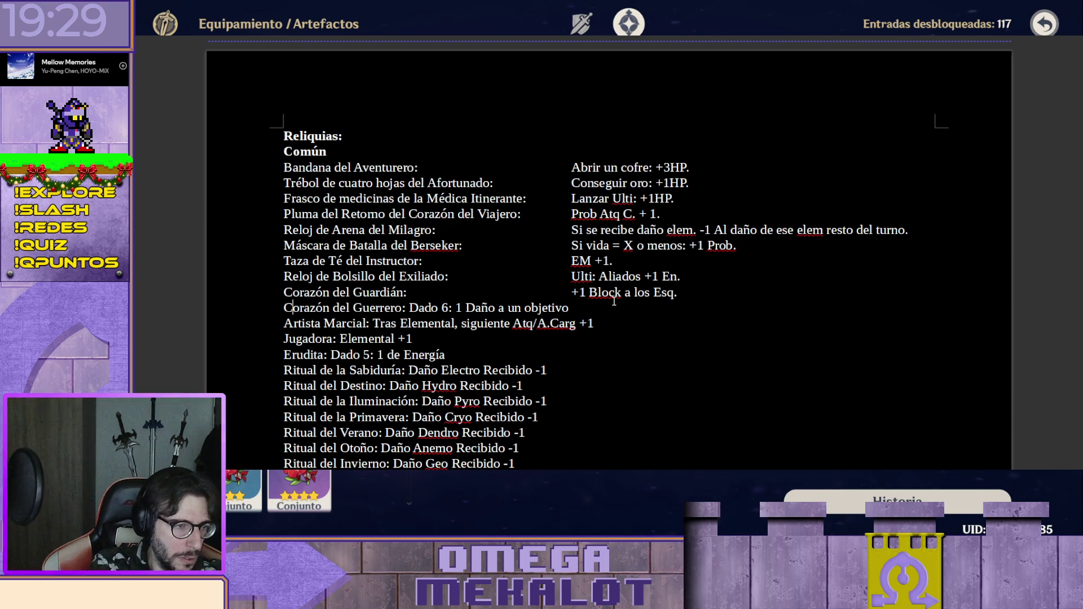
pyautogui.press('Right')
pyautogui.press('Right')
pyautogui.press('Right')
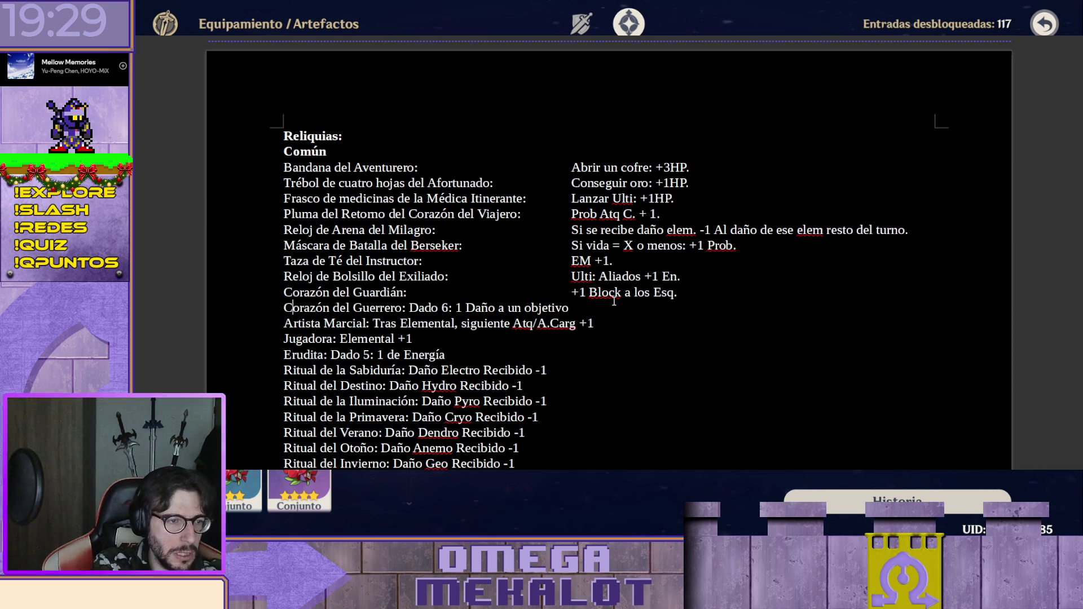
pyautogui.press('Right')
pyautogui.press('Right')
pyautogui.press('Right')
pyautogui.press('Right')
pyautogui.press('Right')
pyautogui.press('Right')
# Delete the old Dado 6 effect and begin 'Si el enemigo está al 100% de vida, +3 Daño' in the effects column.
pyautogui.hotkey('shift', 'End')
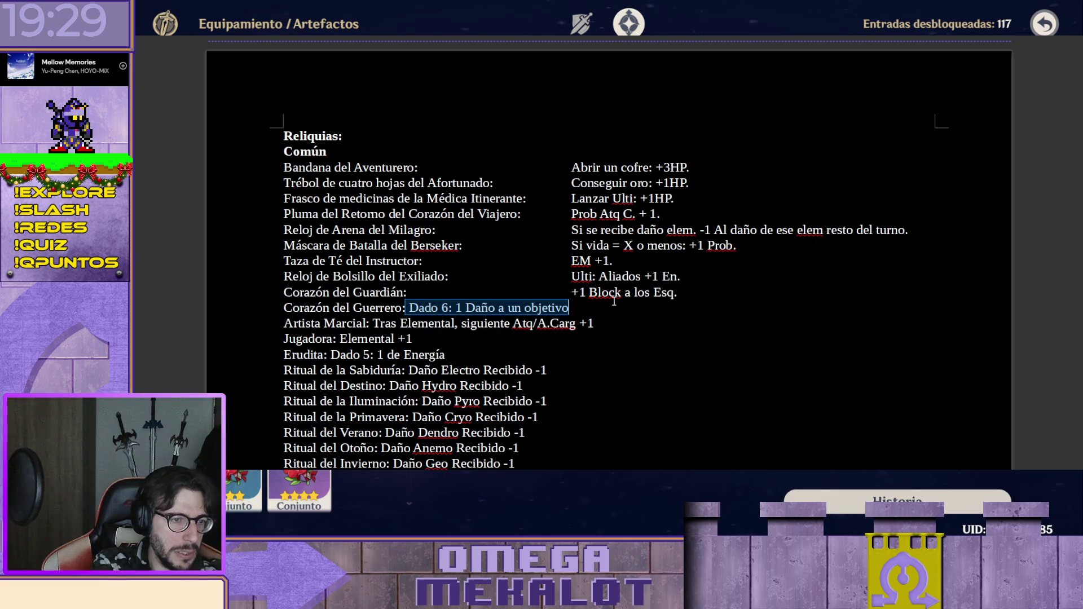
pyautogui.press('Delete')
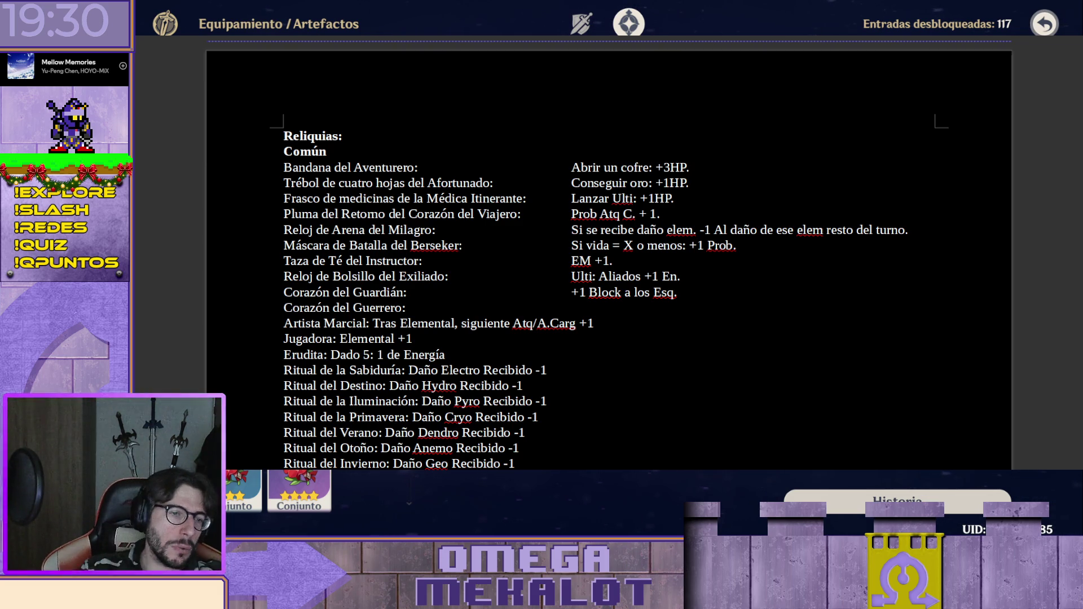
pyautogui.click(694, 306)
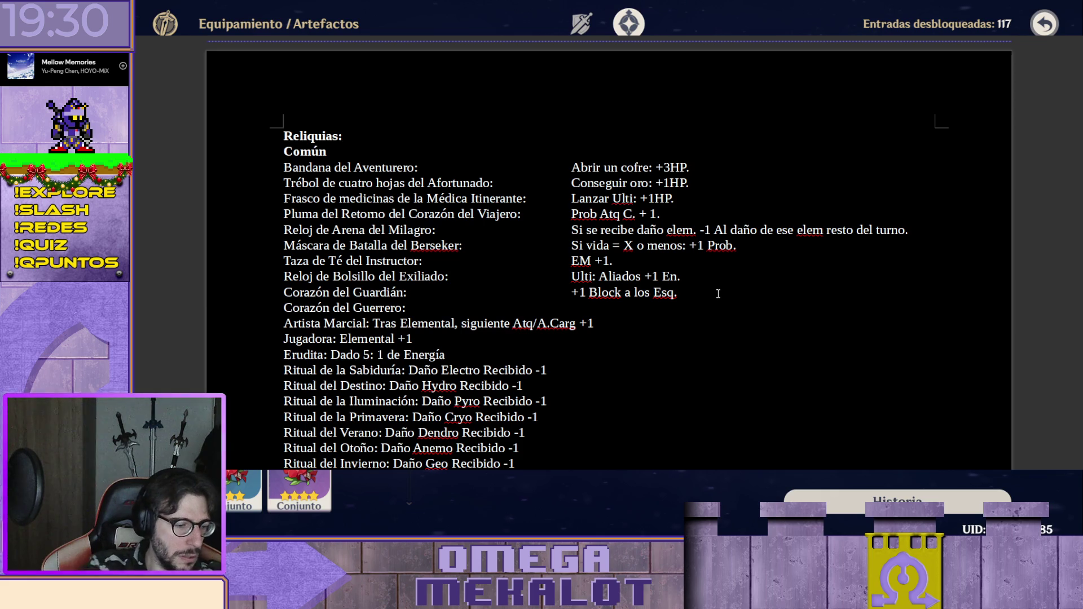
pyautogui.write('Si el ')
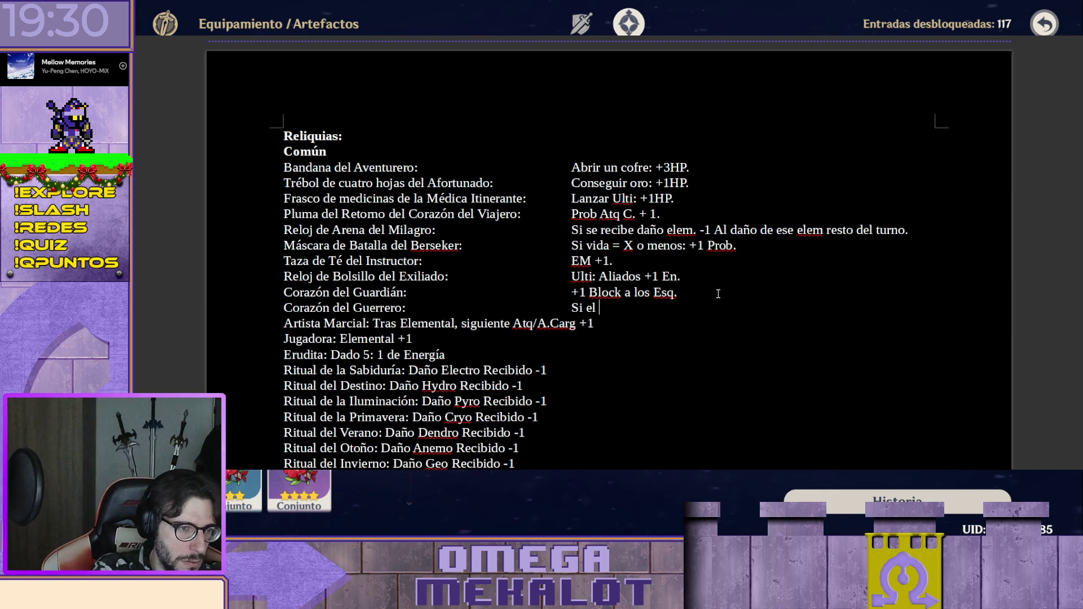
pyautogui.write('enemigo est')
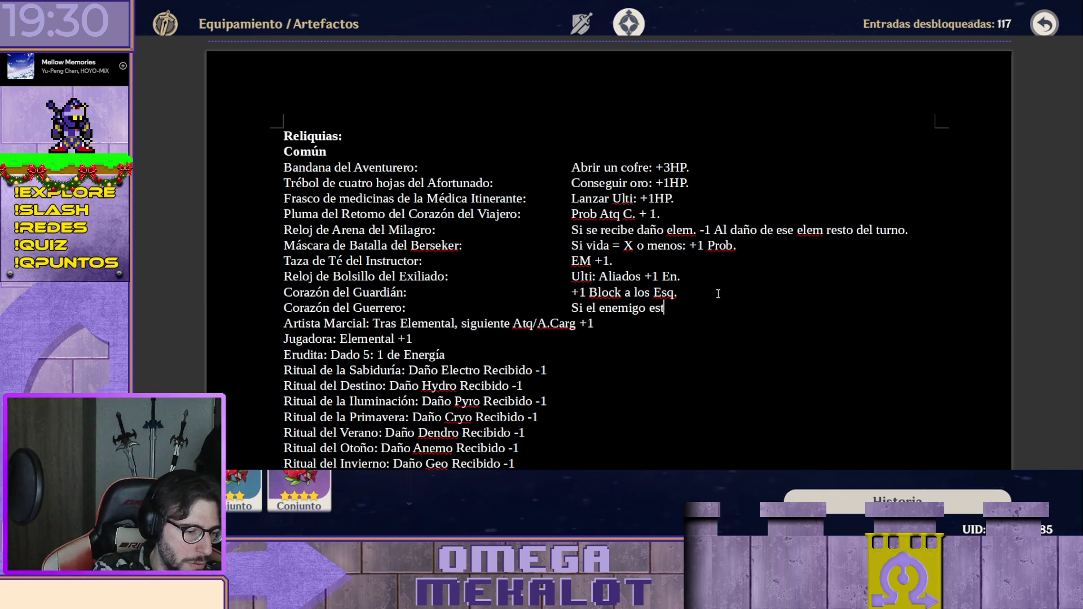
pyautogui.write('á al 100')
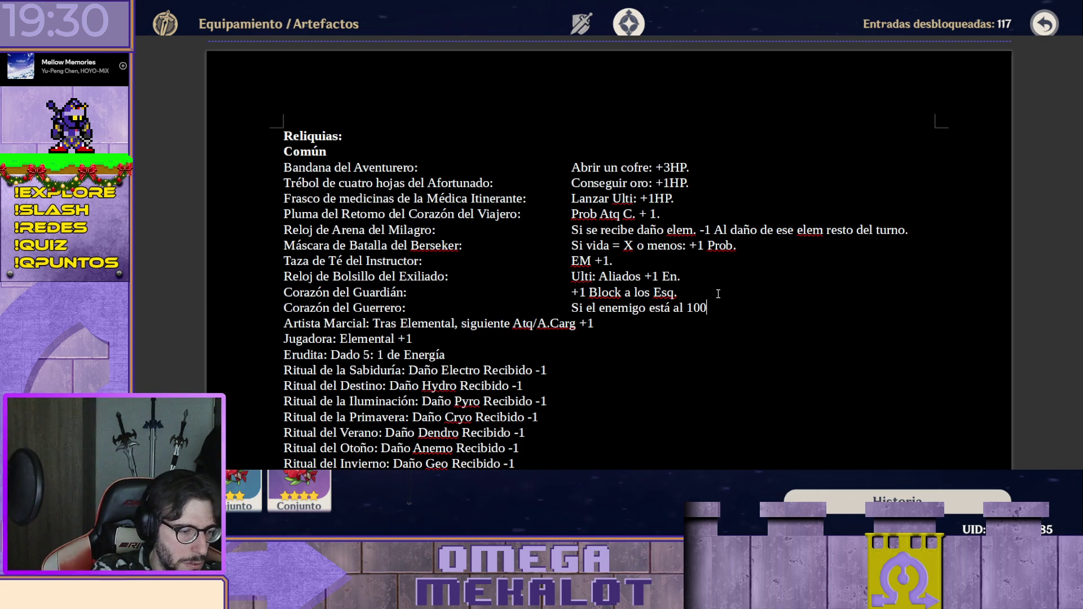
pyautogui.write('% de vid')
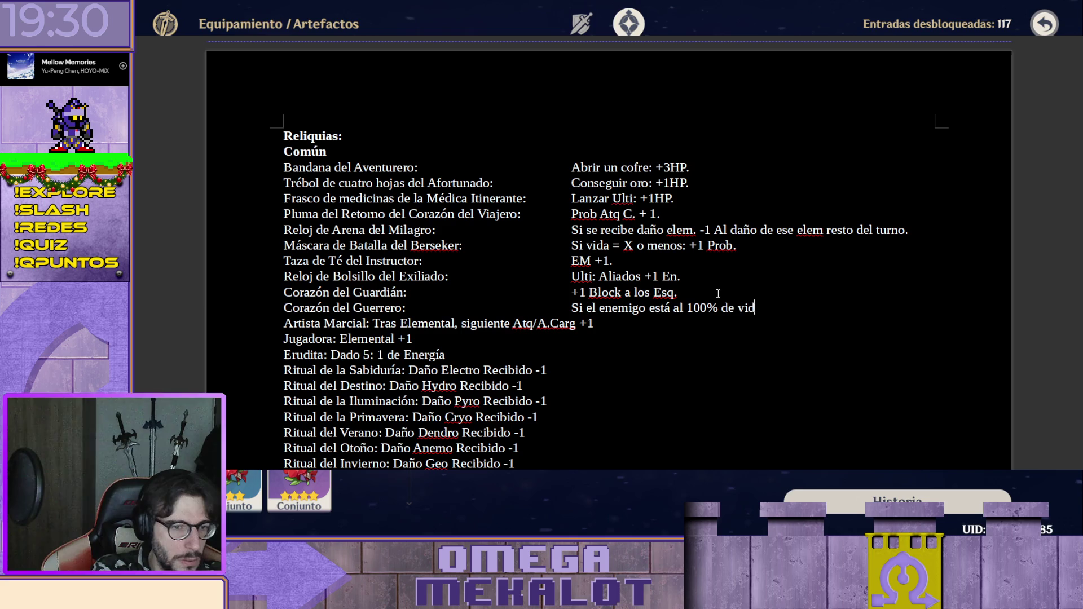
pyautogui.write('a')
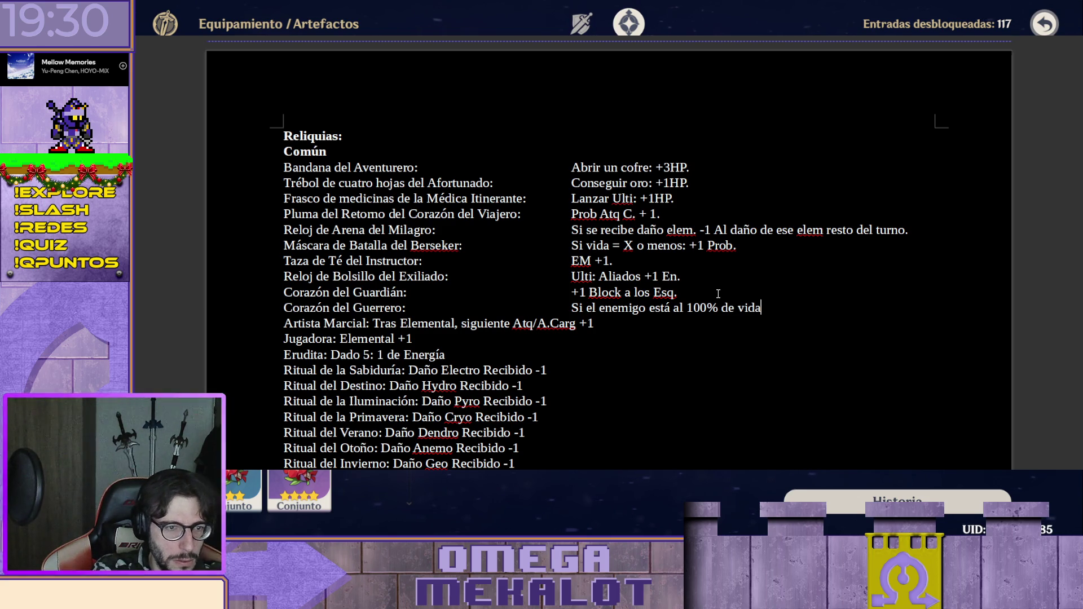
pyautogui.write(', ')
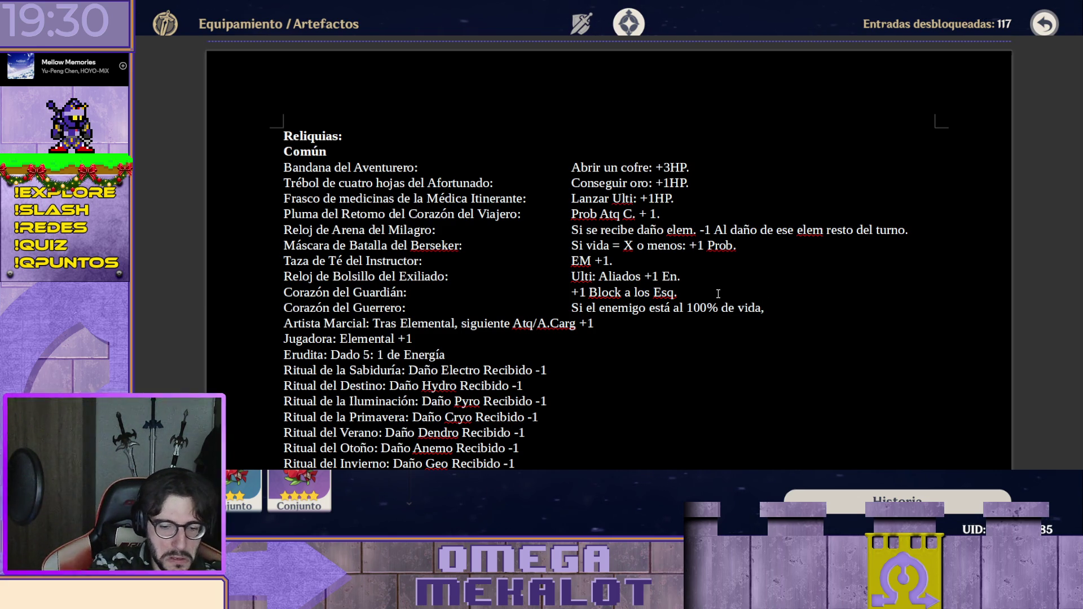
pyautogui.write('+3 ')
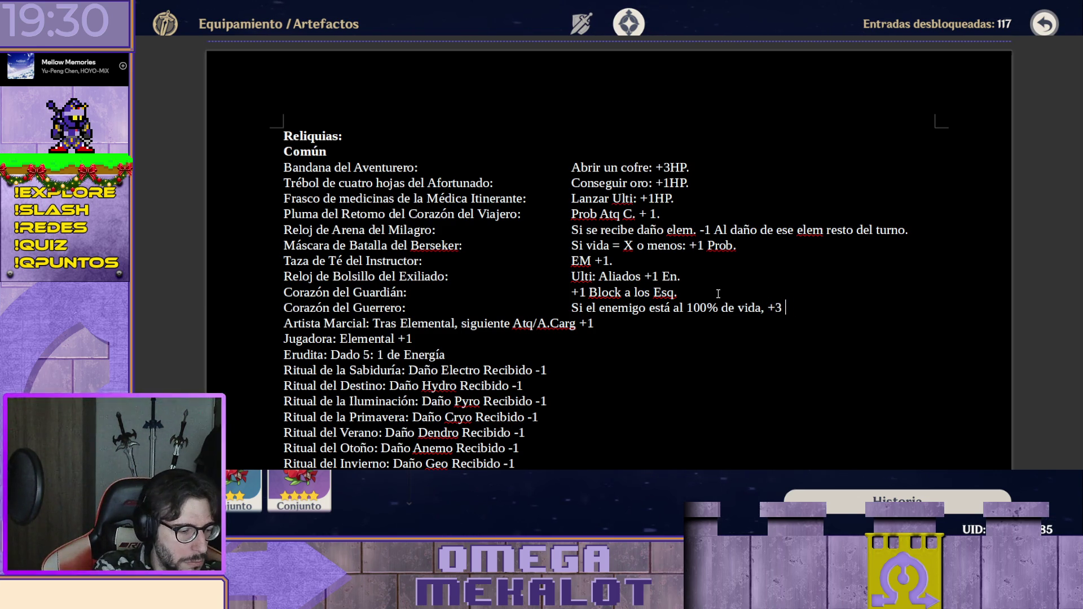
pyautogui.write('Daño.')
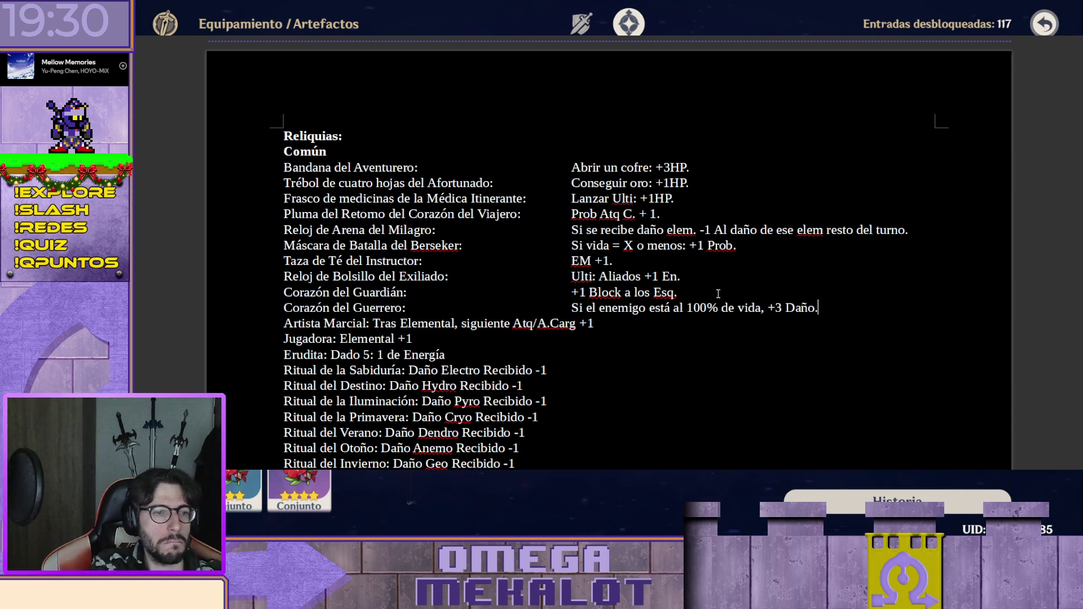
# Finish the Guerrero effect with a period and place the caret after 'Marcial:' to tab its effect away.
pyautogui.press('Down')
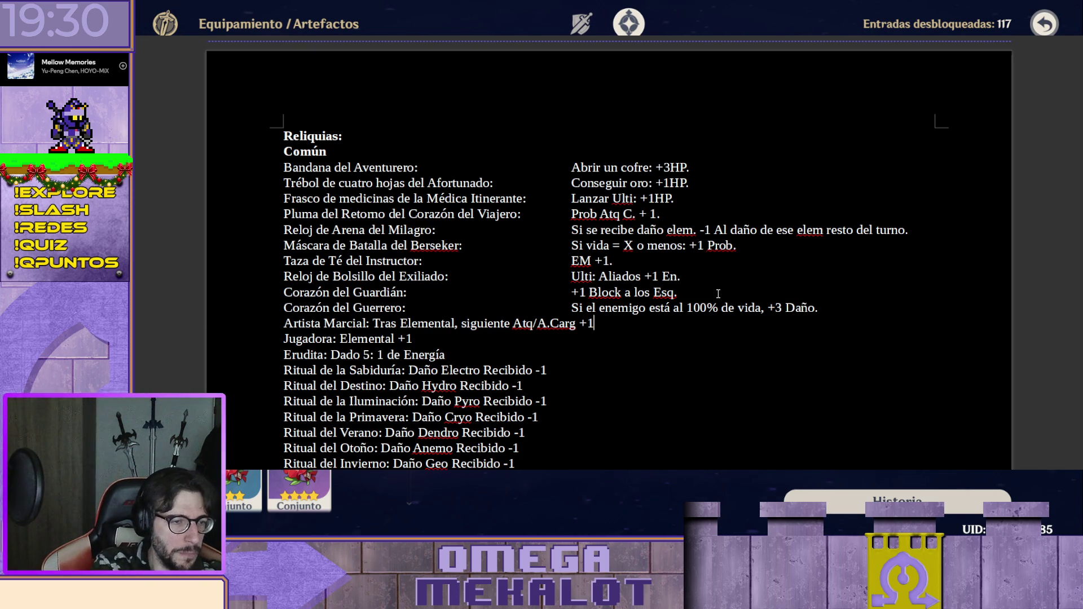
pyautogui.press('Left')
pyautogui.press('Left')
pyautogui.press('Left')
pyautogui.press('Left')
pyautogui.press('Left')
pyautogui.press('Left')
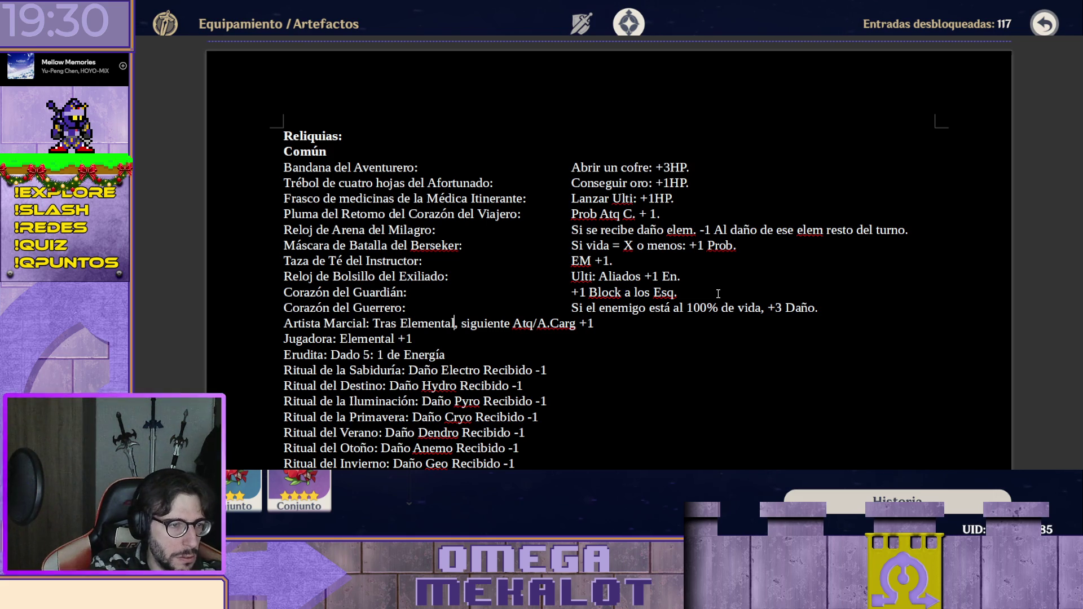
pyautogui.press('Left')
pyautogui.press('Left')
pyautogui.press('Left')
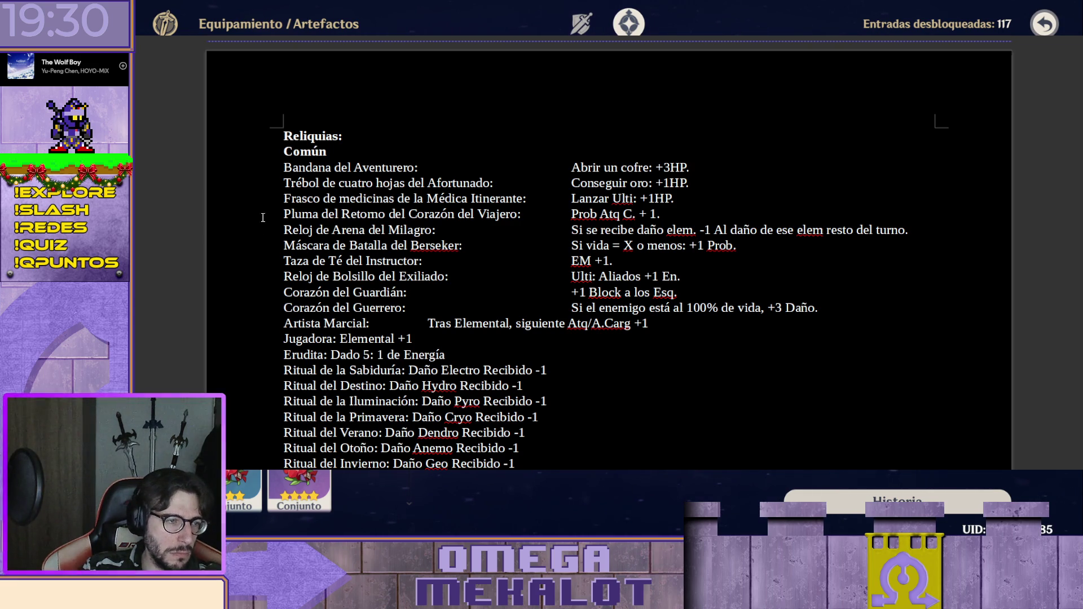
# Rename the entry to Insignia del Corazón del Guardián and remove the extra gap before +1 Block.
pyautogui.click(290, 323)
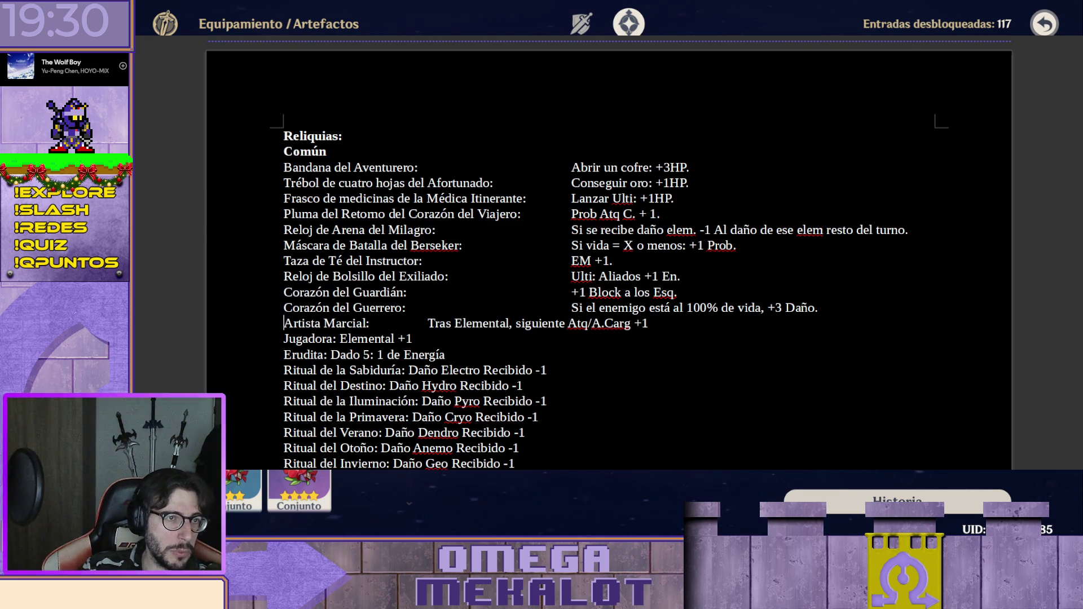
pyautogui.press('Up')
pyautogui.press('Up')
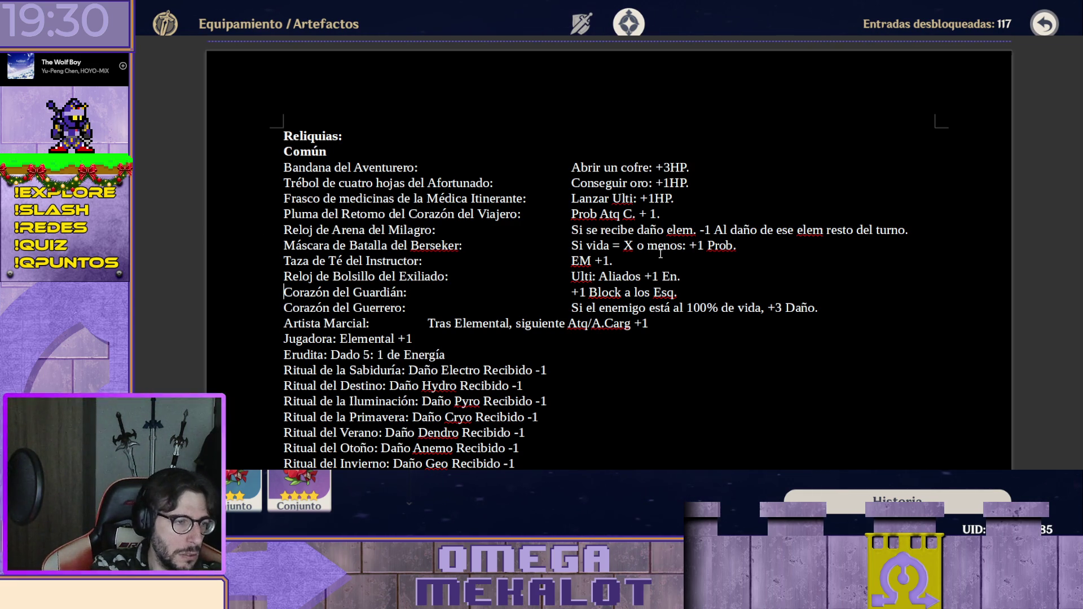
pyautogui.write('Pluma')
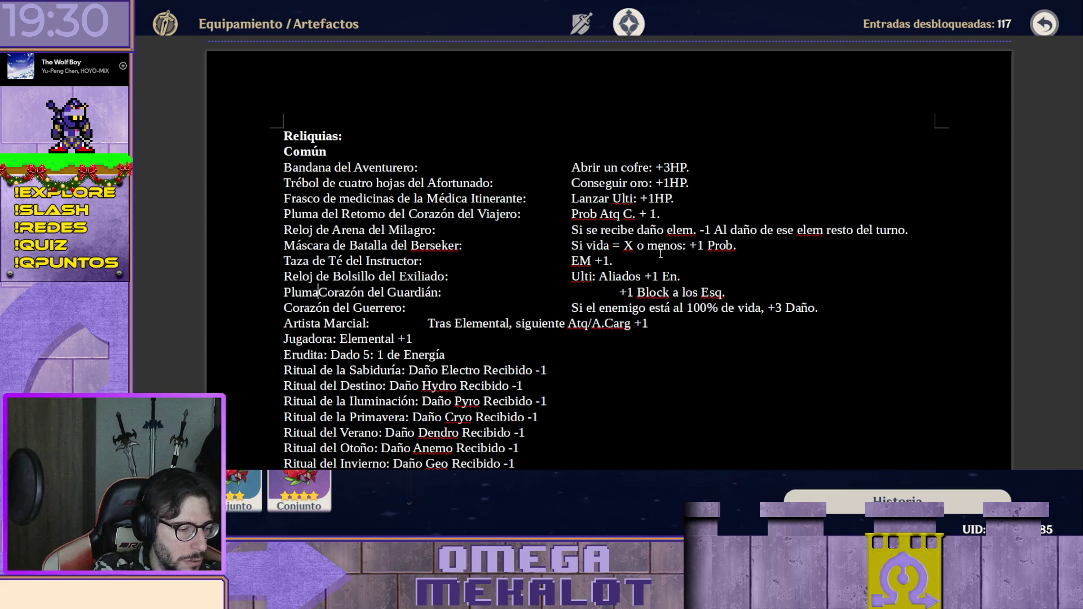
pyautogui.write(' del')
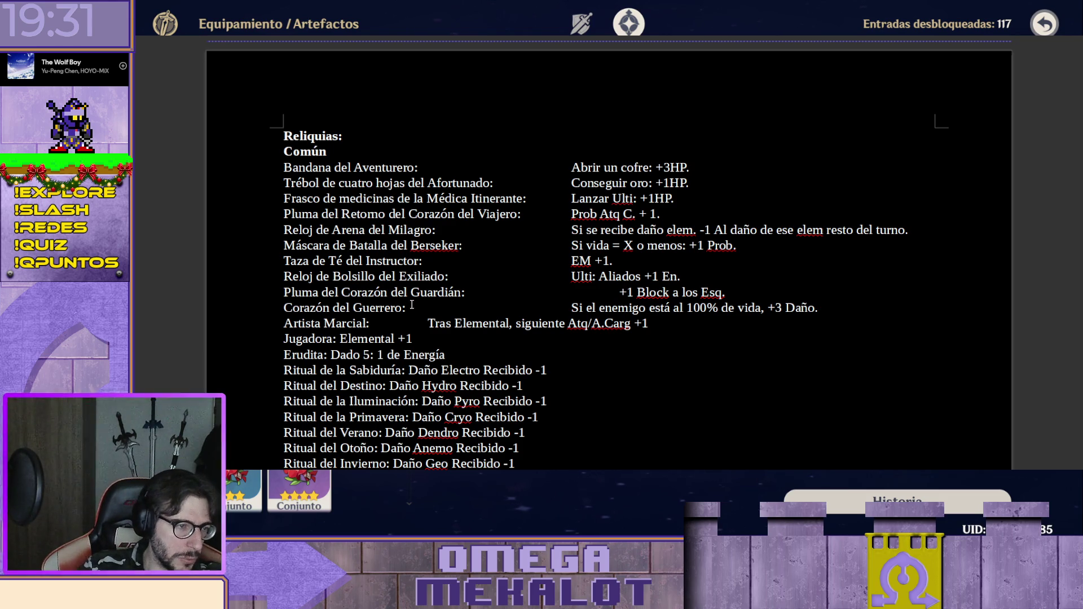
pyautogui.moveTo(339, 293); pyautogui.dragTo(283, 293)
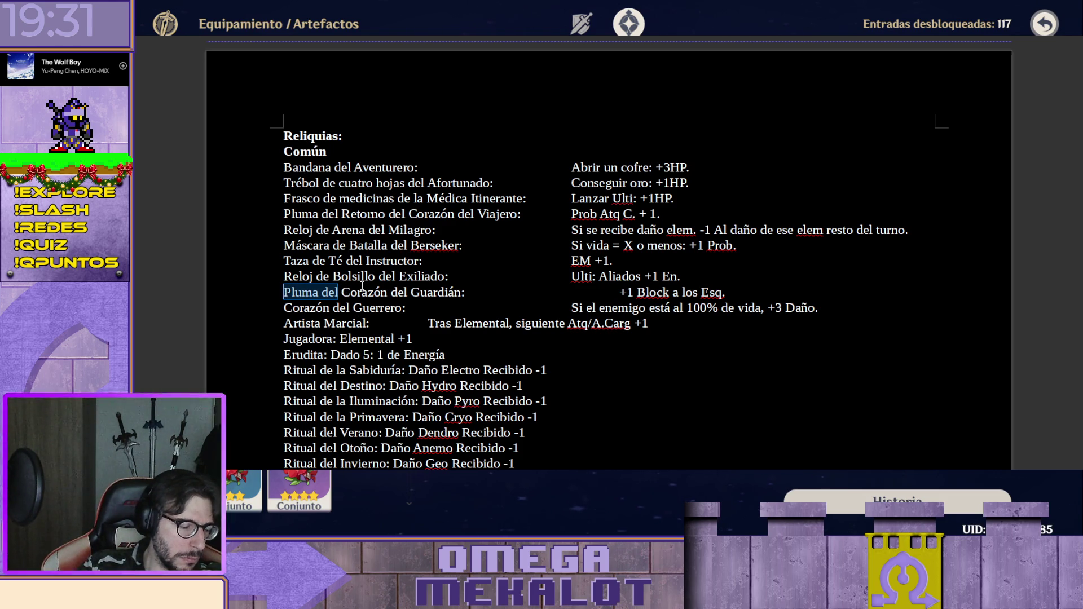
pyautogui.write('Insigni')
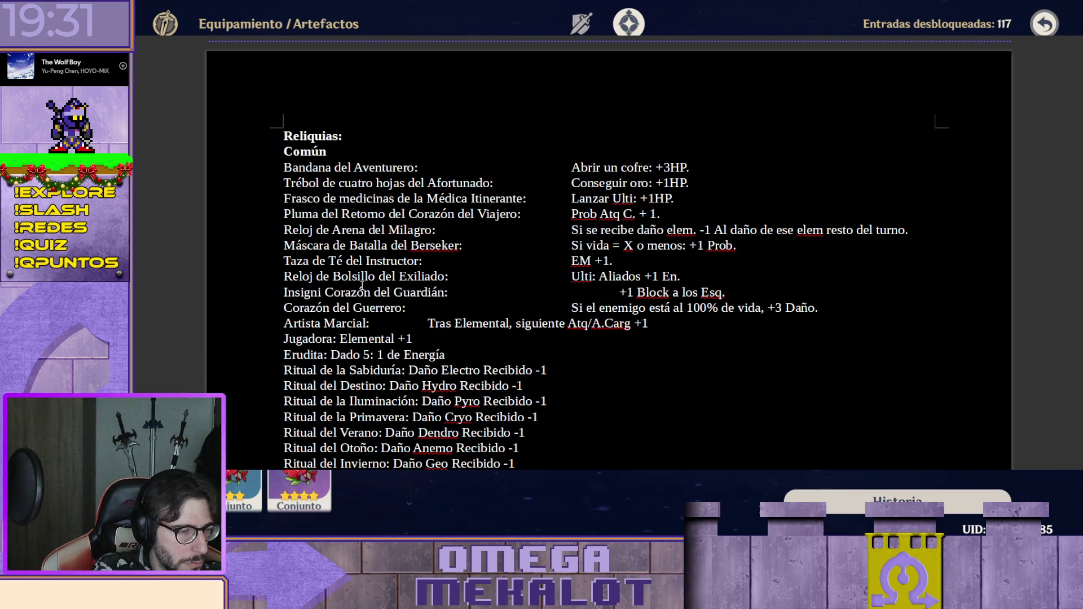
pyautogui.write('a del')
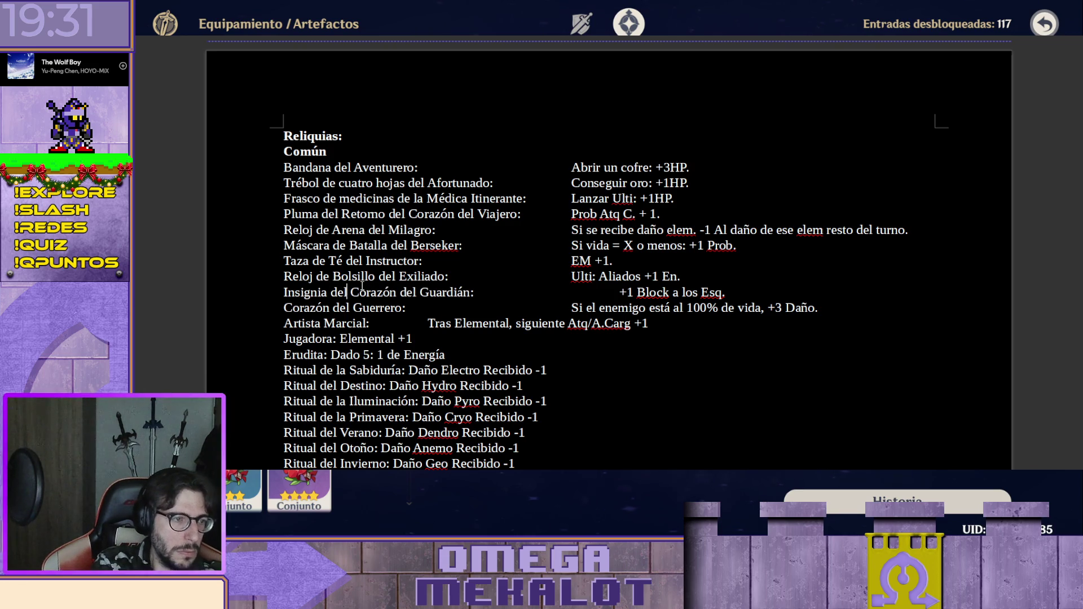
pyautogui.click(573, 289)
pyautogui.press('BackSpace')
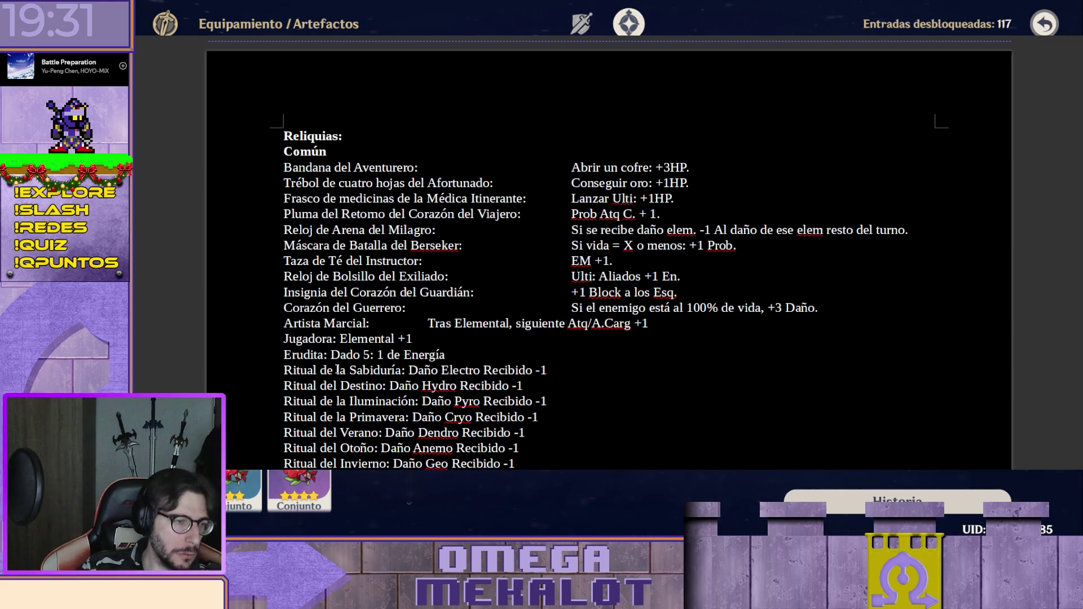
# Rename the entry to Gran Despedida del Corazón del Guerrero and remove the extra gap before its effect.
pyautogui.click(286, 307)
pyautogui.write('Gra')
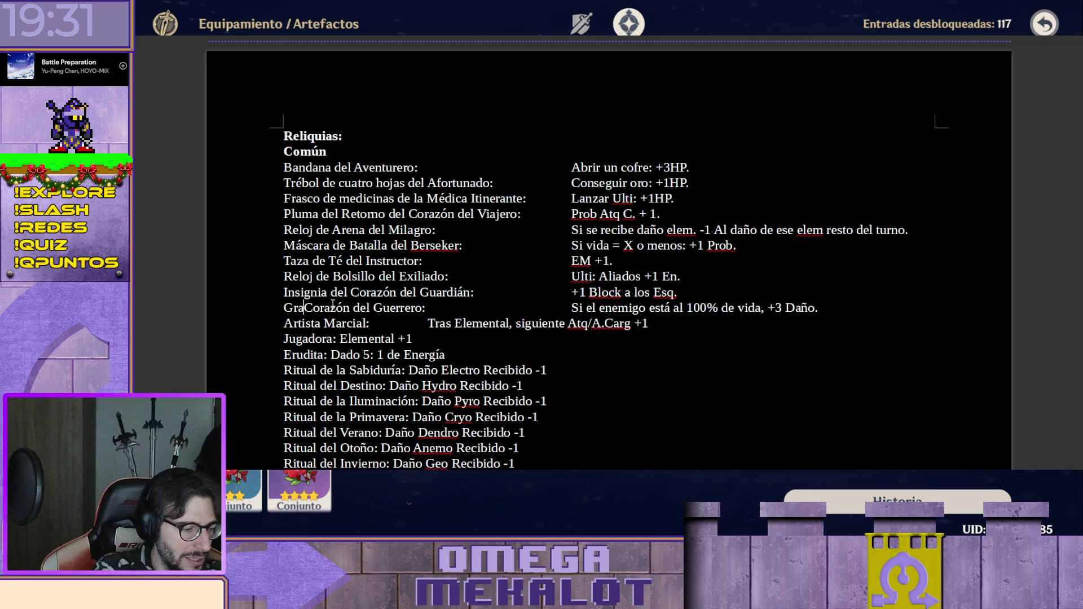
pyautogui.write('n des')
pyautogui.press('BackSpace')
pyautogui.press('BackSpace')
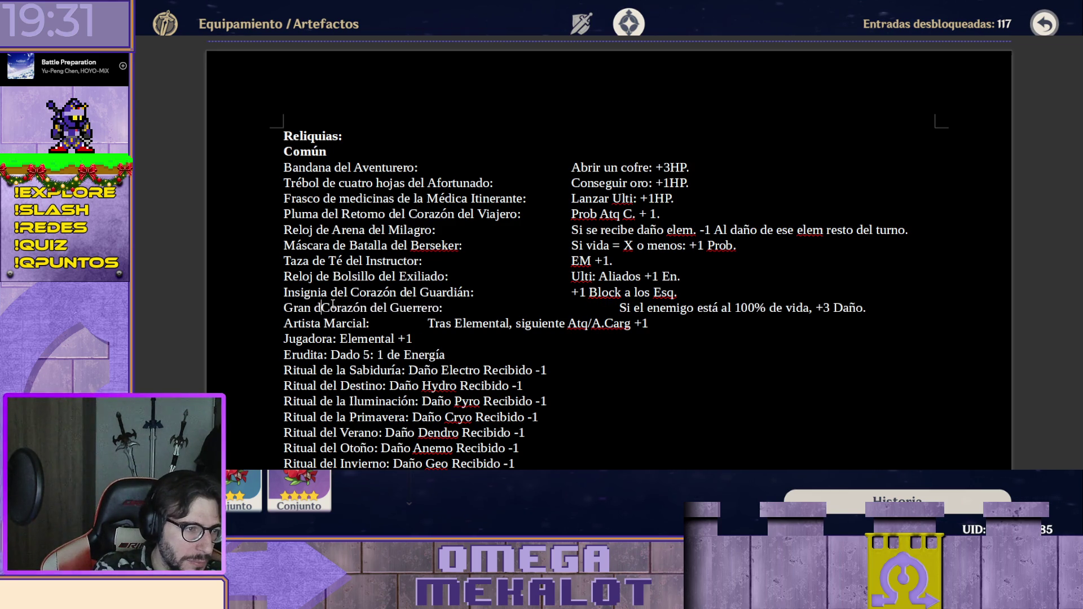
pyautogui.press('BackSpace')
pyautogui.write('Despedida')
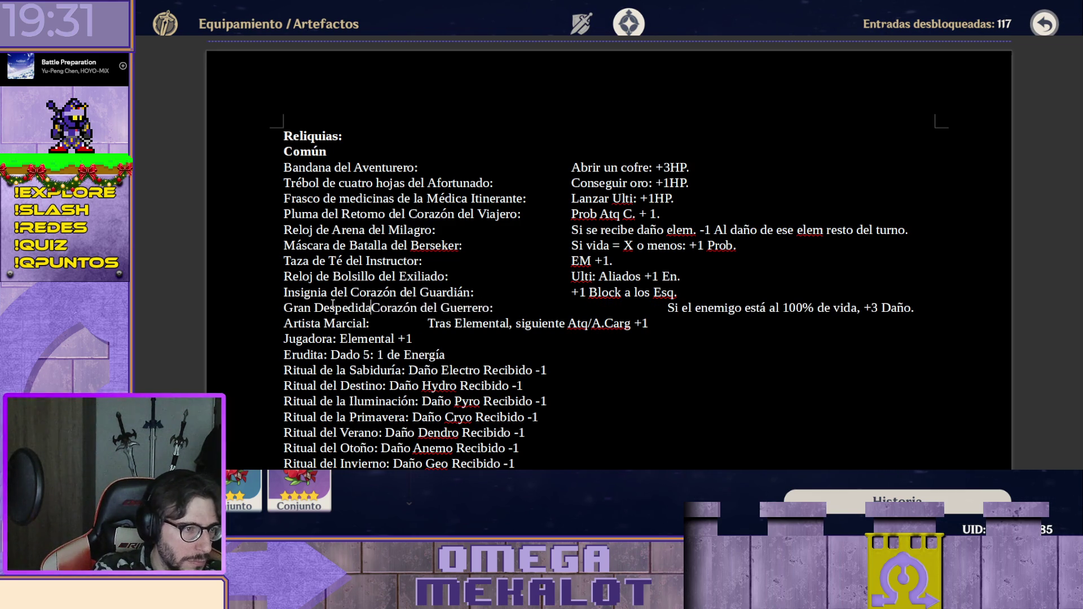
pyautogui.write(' del')
pyautogui.press('Right')
pyautogui.press('Right')
pyautogui.press('Right')
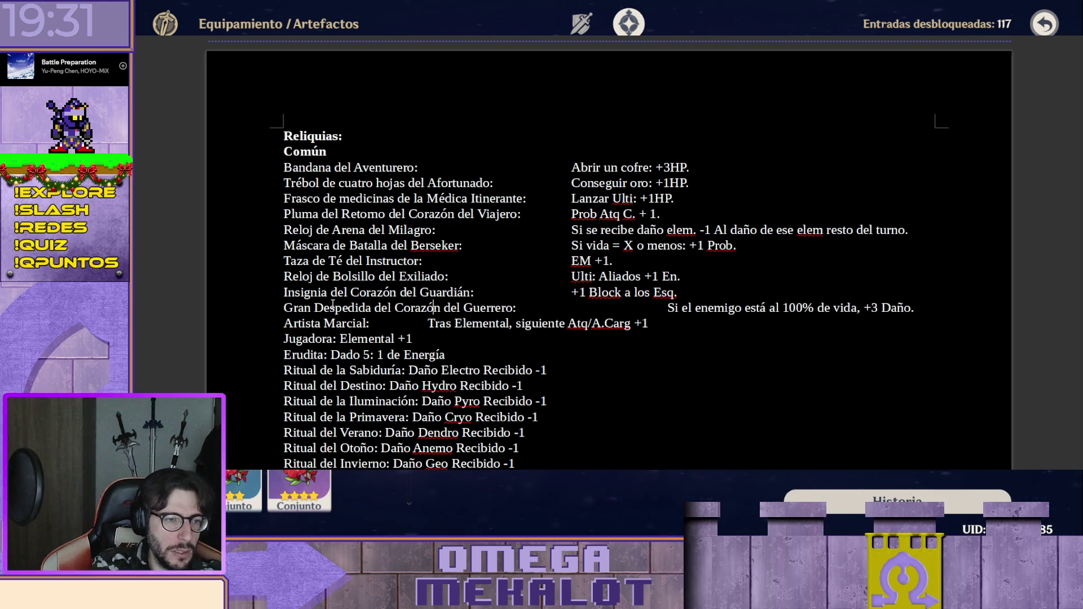
pyautogui.press('Right')
pyautogui.press('Right')
pyautogui.press('Right')
pyautogui.press('Delete')
pyautogui.press('Delete')
pyautogui.press('Delete')
pyautogui.press('Delete')
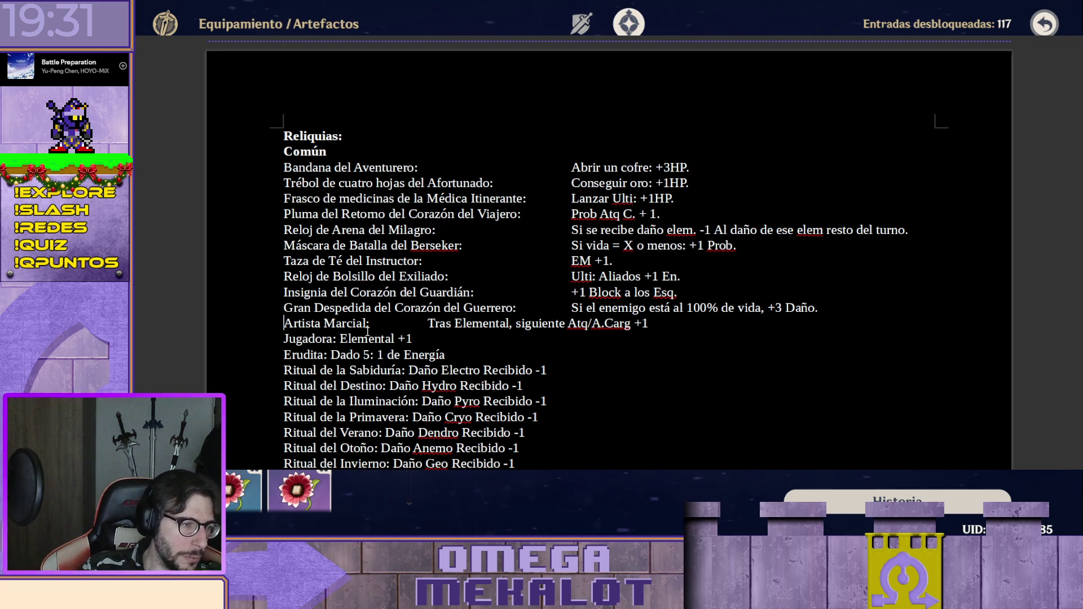
# Rename to Bandana del Artista Marcial, align its effect and replace 'Tras' with 'Si'.
pyautogui.press('Home')
pyautogui.write('Bandana ')
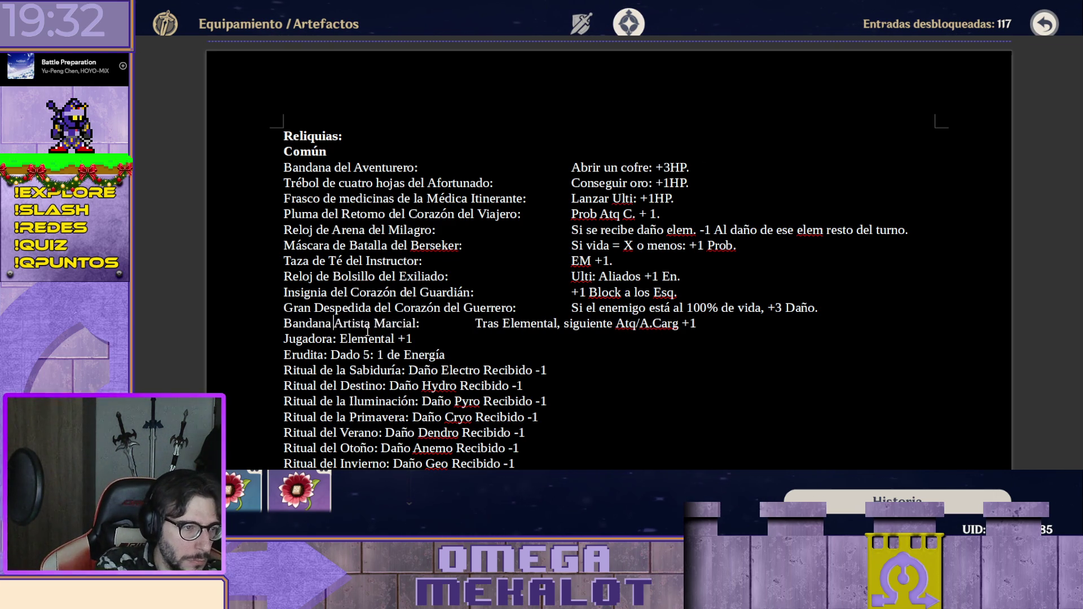
pyautogui.write('del Artista')
pyautogui.hotkey('ctrl', 'Right')
pyautogui.hotkey('ctrl', 'Right')
pyautogui.hotkey('ctrl', 'Right')
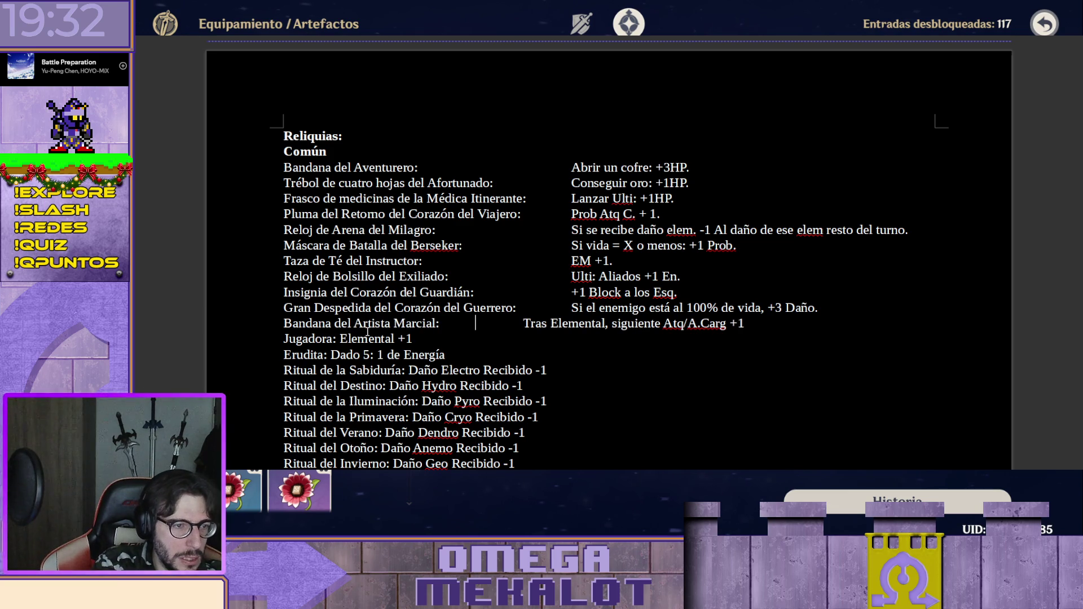
pyautogui.press('Tab')
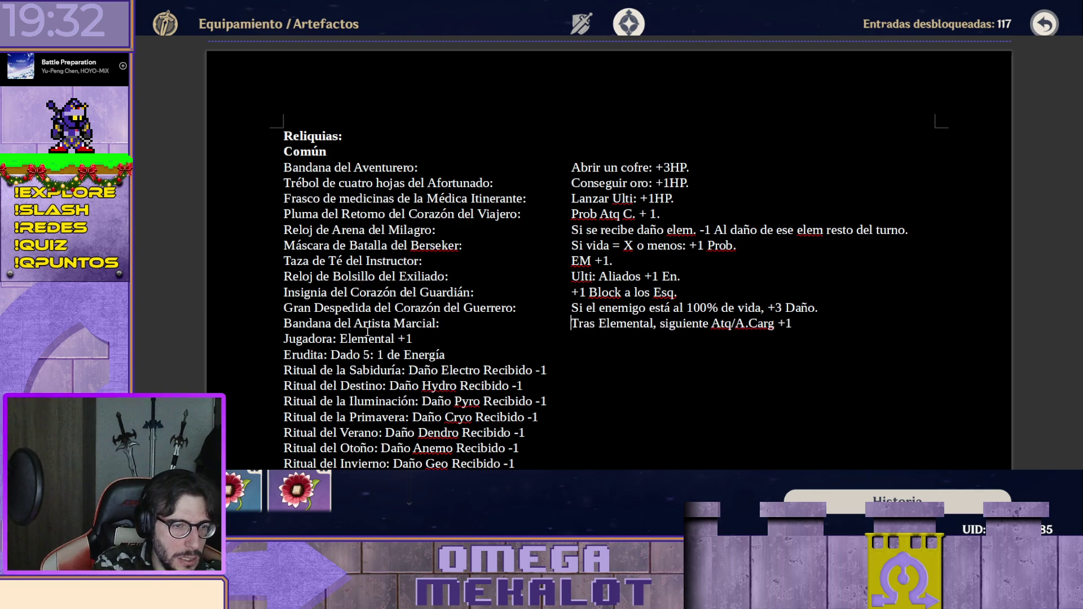
pyautogui.hotkey('shift', 'Right')
pyautogui.hotkey('shift', 'Right')
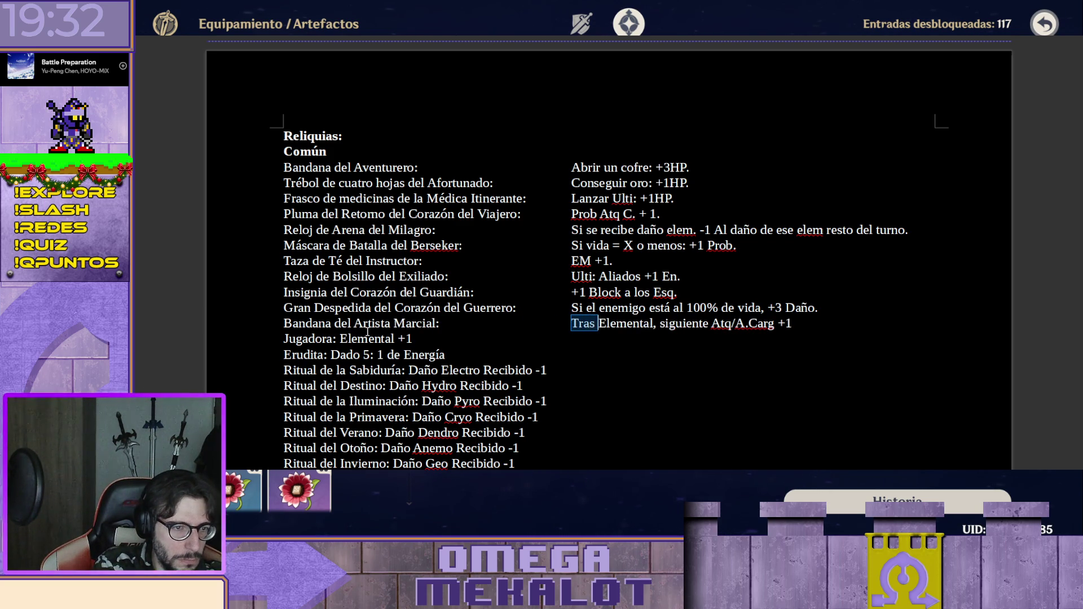
pyautogui.write('Si')
# Change the comma after Elemental to a colon and append 'Daño.' to the effect.
pyautogui.press('Right')
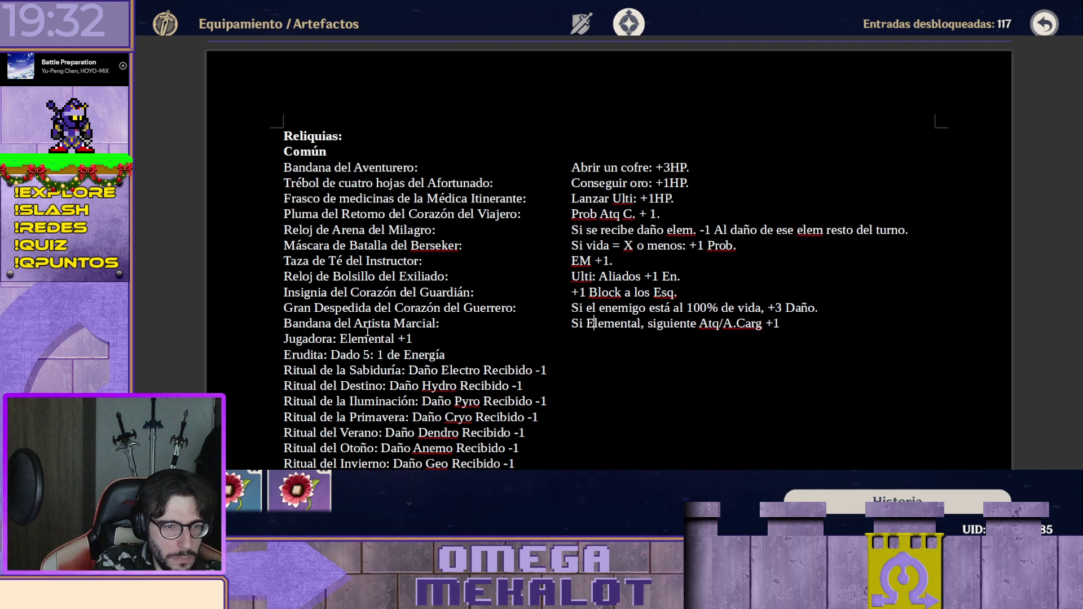
pyautogui.press('Right')
pyautogui.press('Right')
pyautogui.press('Right')
pyautogui.press('Delete')
pyautogui.write(':')
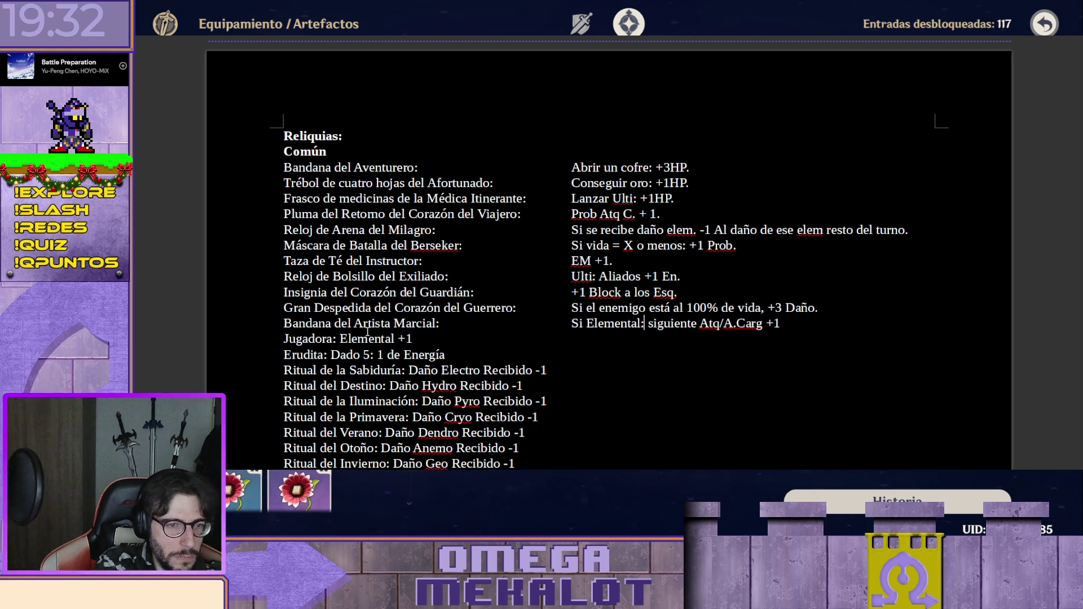
pyautogui.press('Right')
pyautogui.press('Right')
pyautogui.press('Right')
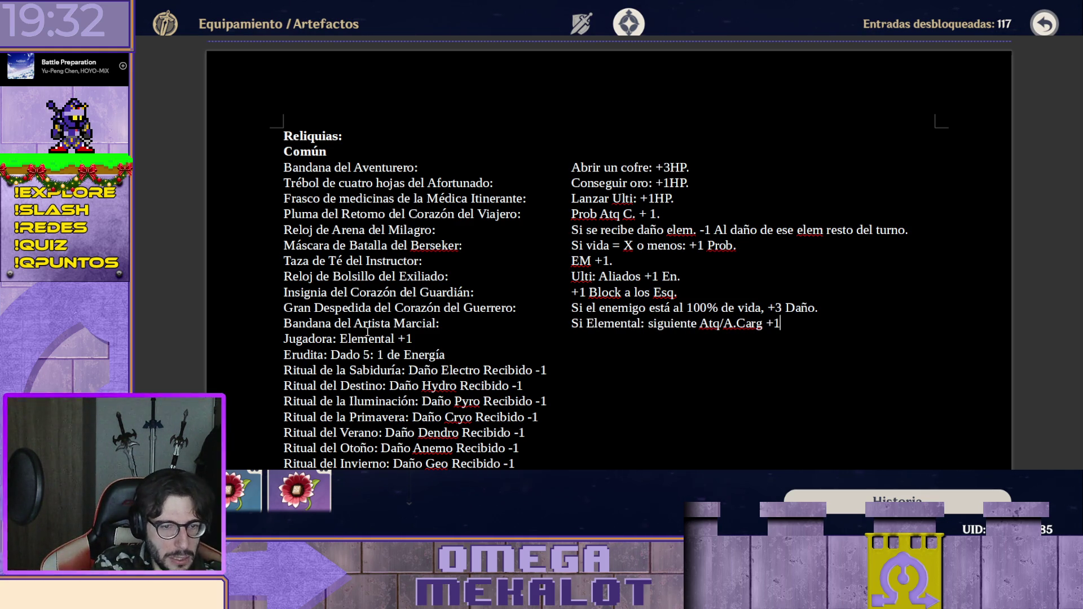
pyautogui.write('Daño')
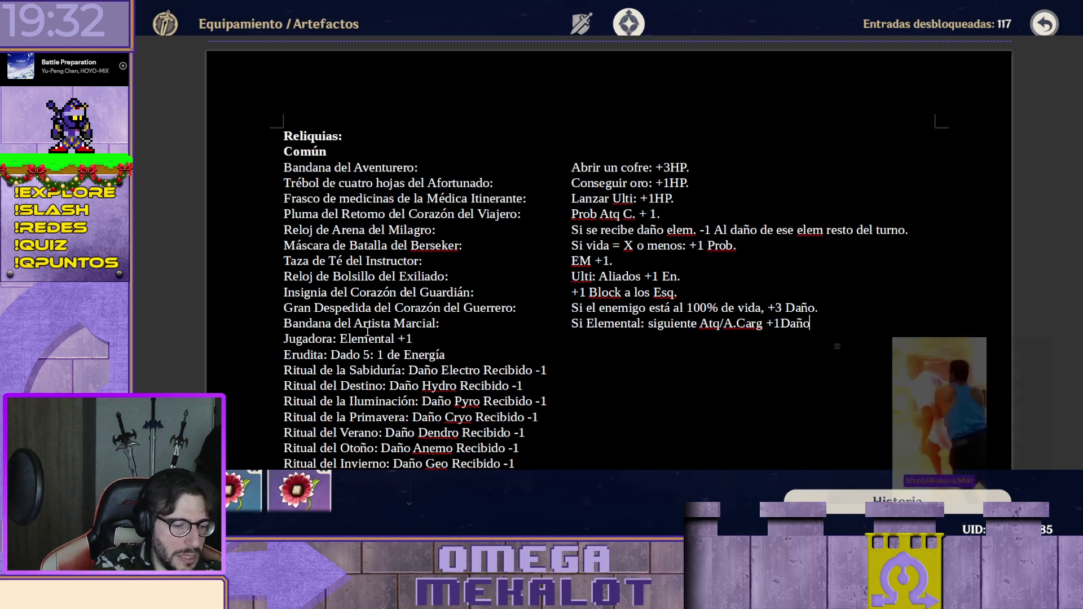
pyautogui.write('.')
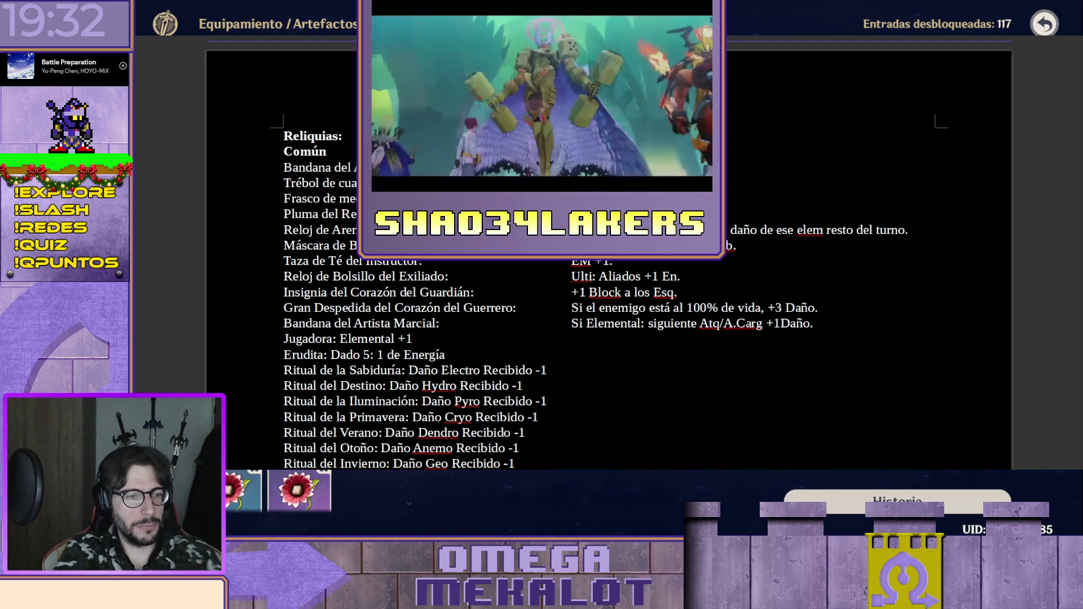
# Paste the starred notes, *Sacrificio through *Cortador de Jade Primordial, below the Ritual entries.
pyautogui.hotkey('ctrl', 'v')
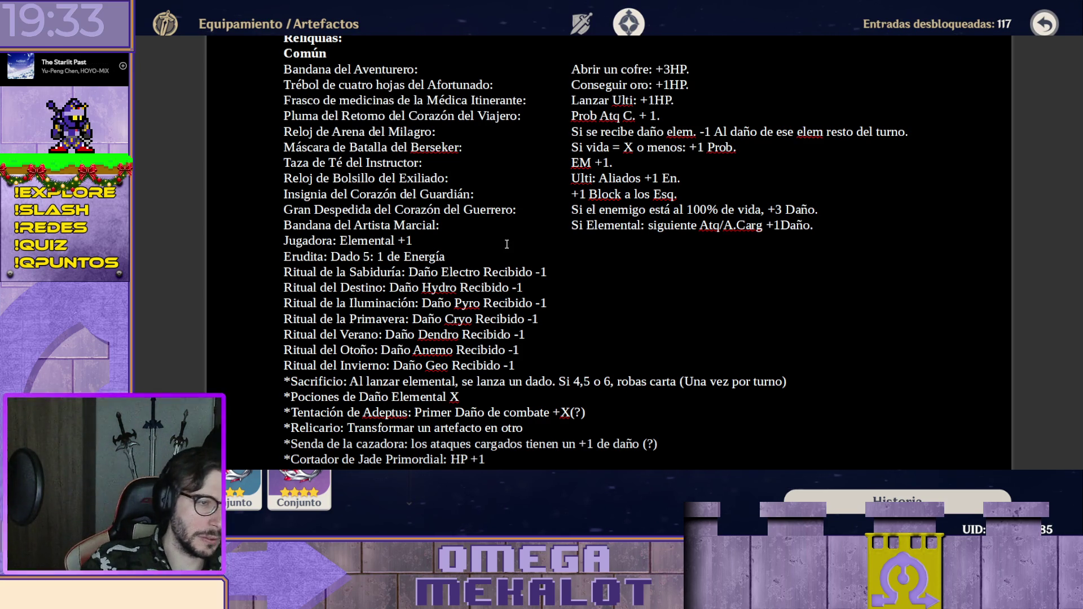
pyautogui.write('Cubil')
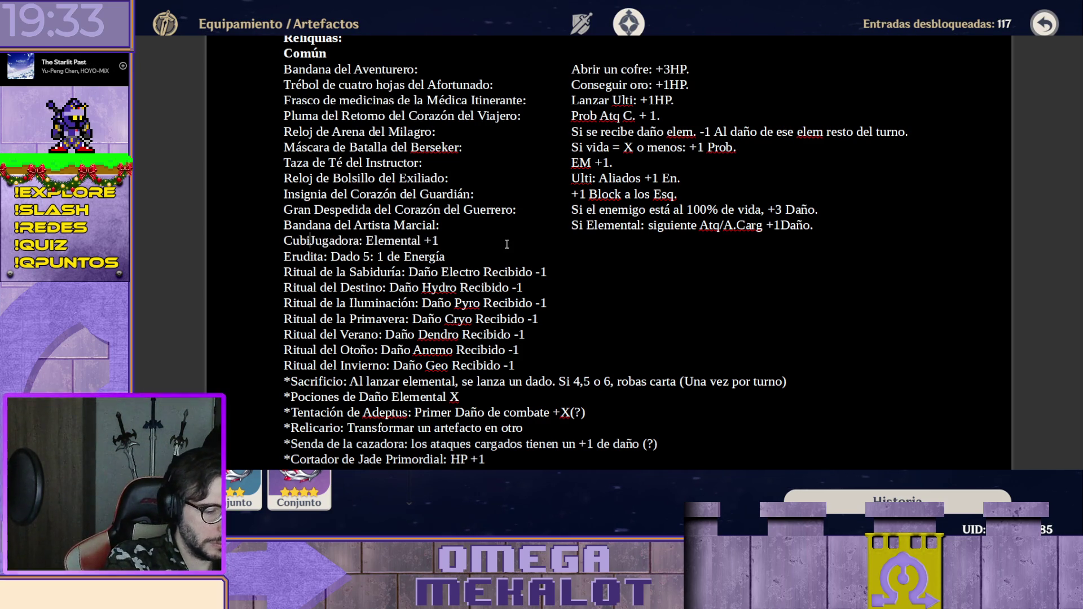
pyautogui.write('ete de la')
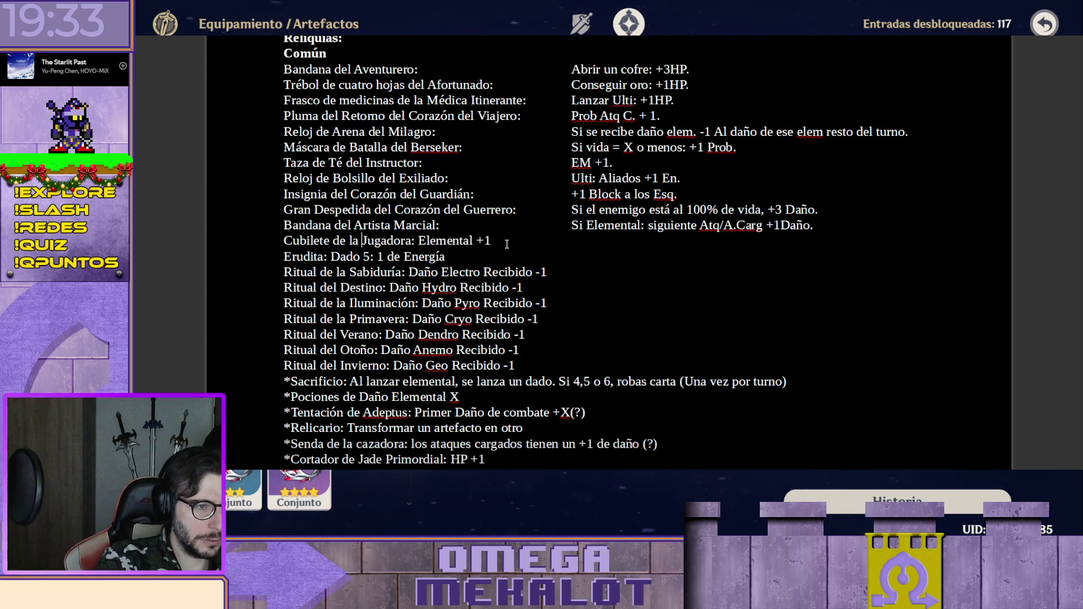
# Rename to Cubilete de la Jugadora with effect 'Daño Elemental +1.' in the effects column.
pyautogui.press('Tab')
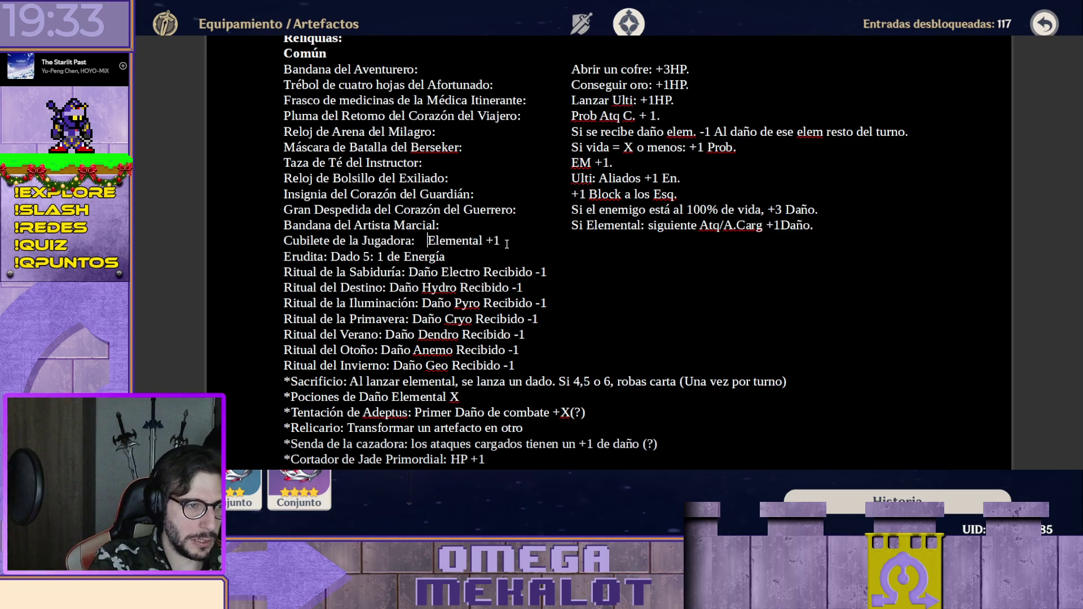
pyautogui.press('Tab')
pyautogui.press('Tab')
pyautogui.press('Tab')
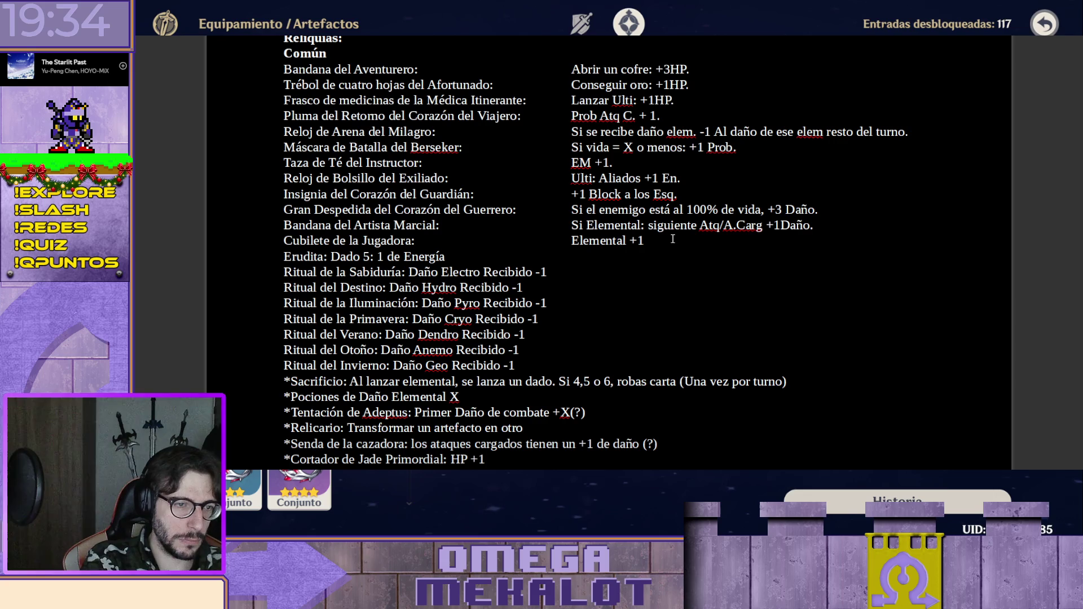
pyautogui.press('Left')
pyautogui.press('Left')
pyautogui.press('Left')
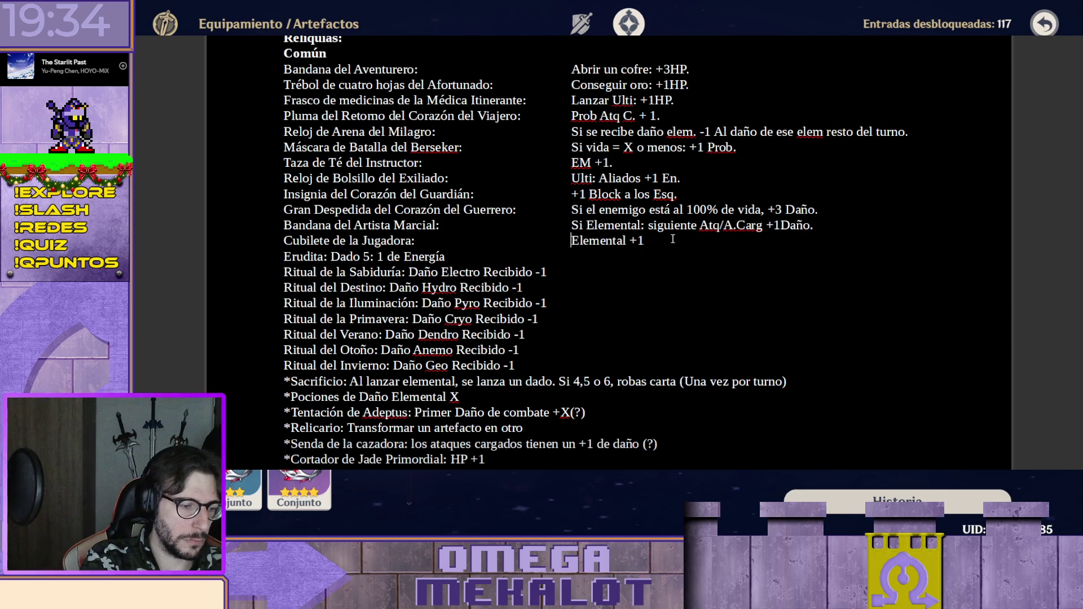
pyautogui.write('Daño')
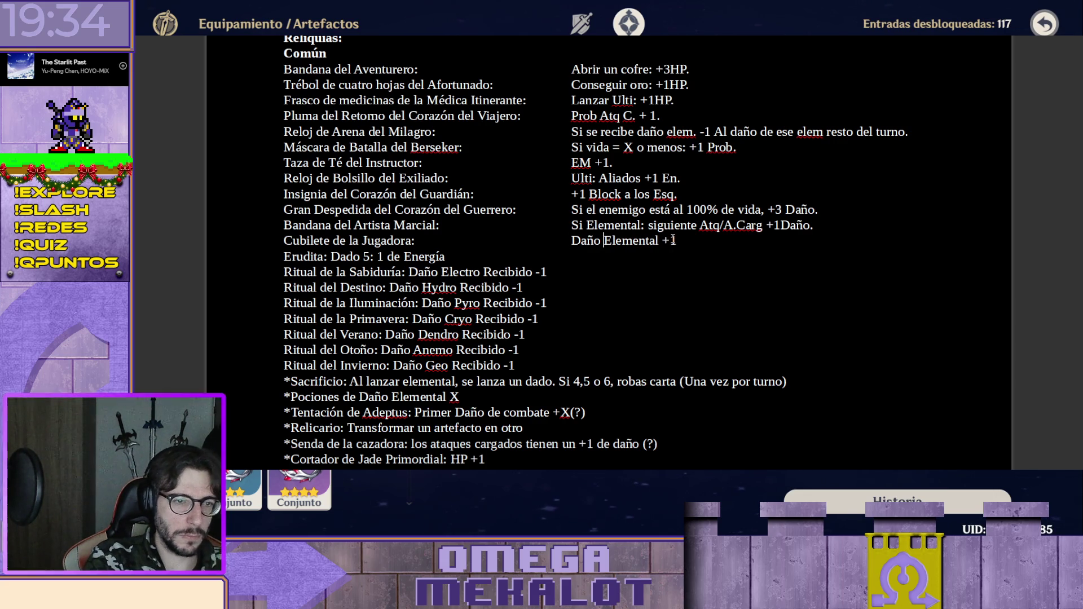
pyautogui.press('End')
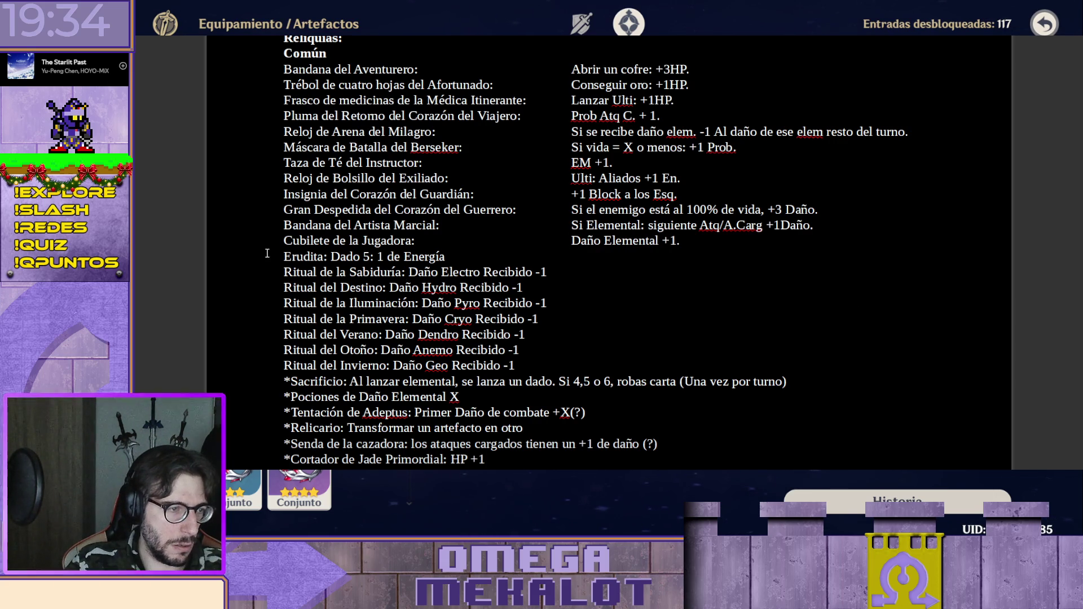
pyautogui.click(332, 257)
# Add a tab gap between Erudita and its Dado 5: 1 de Energía effect.
pyautogui.press('Tab')
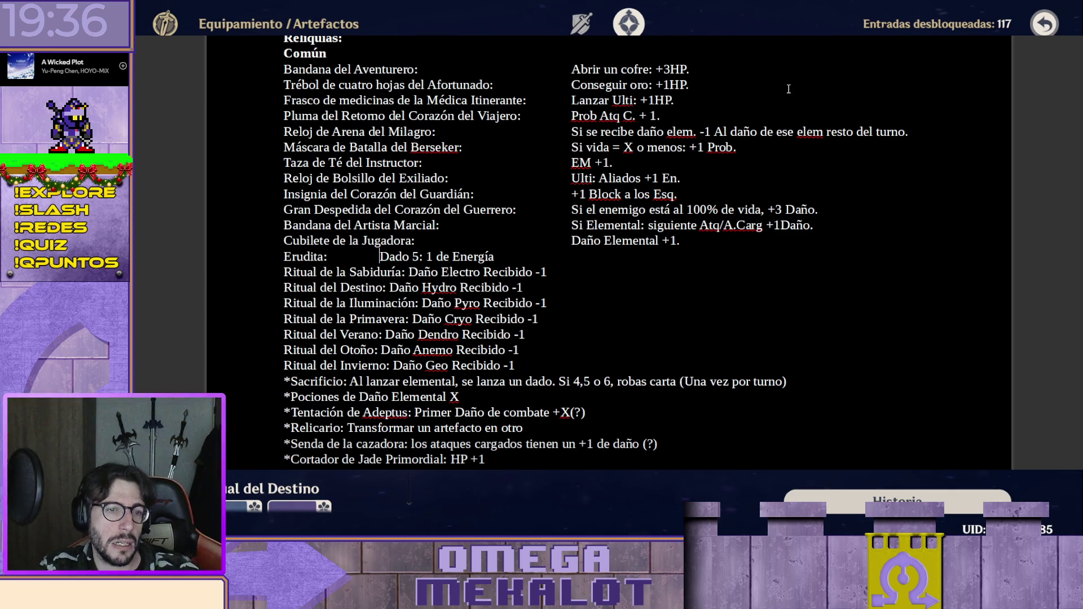
pyautogui.click(380, 258)
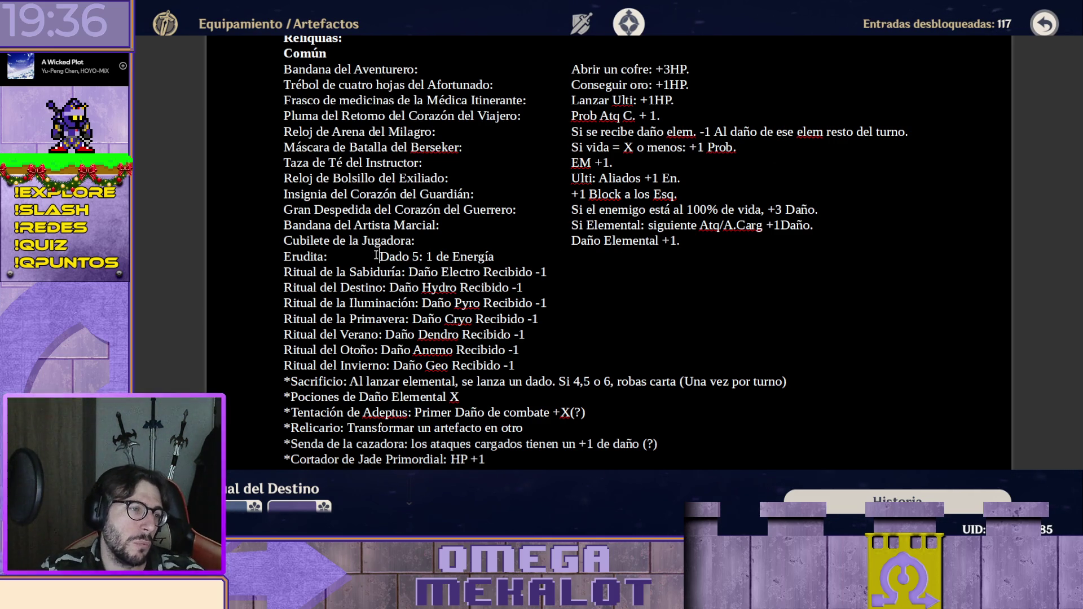
# Rename Erudita to Monóculo de la Erudita and push Dado 5: 1 de Energía into the effects column.
pyautogui.click(285, 257)
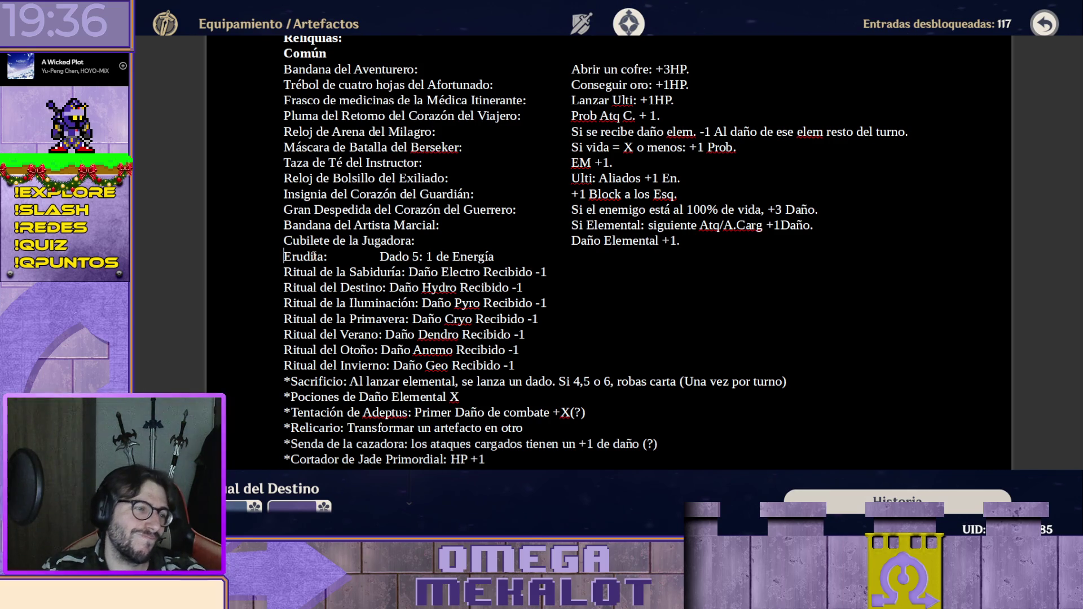
pyautogui.write('Monócuilo')
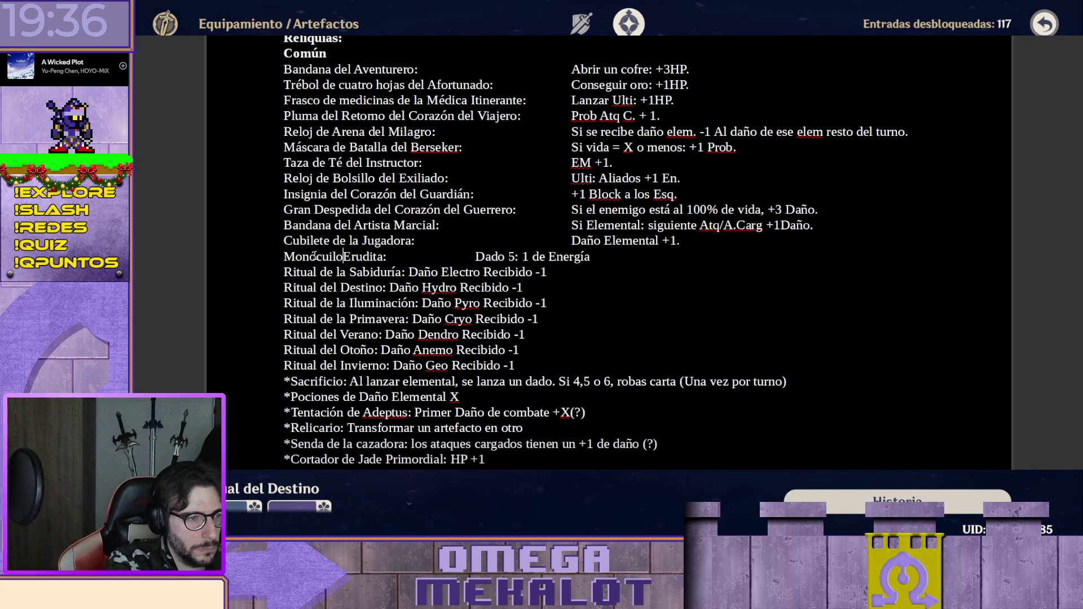
pyautogui.press('BackSpace')
pyautogui.press('BackSpace')
pyautogui.press('BackSpace')
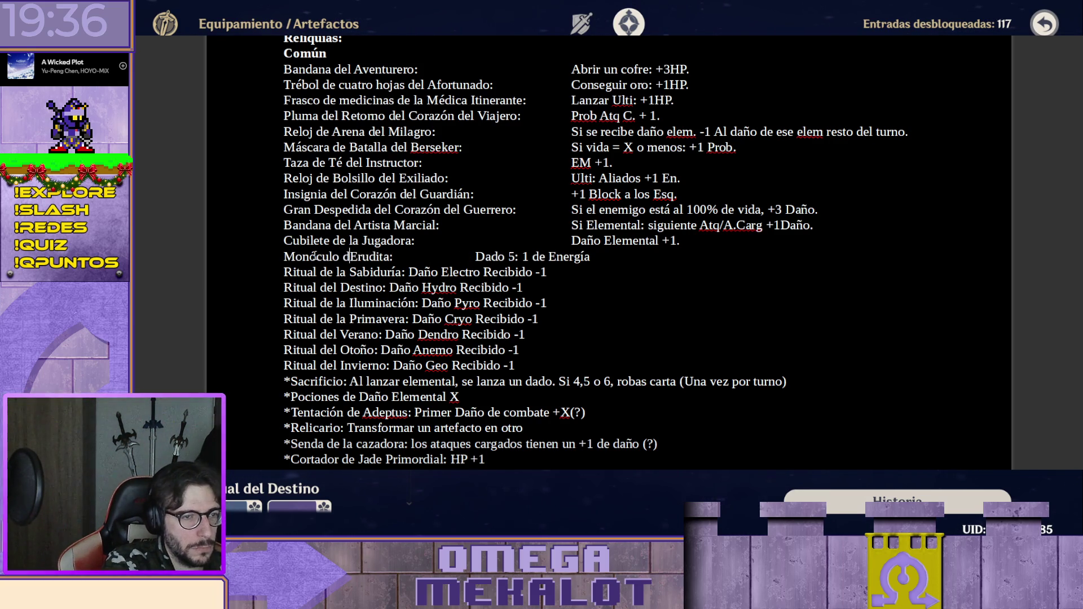
pyautogui.write('lo de la')
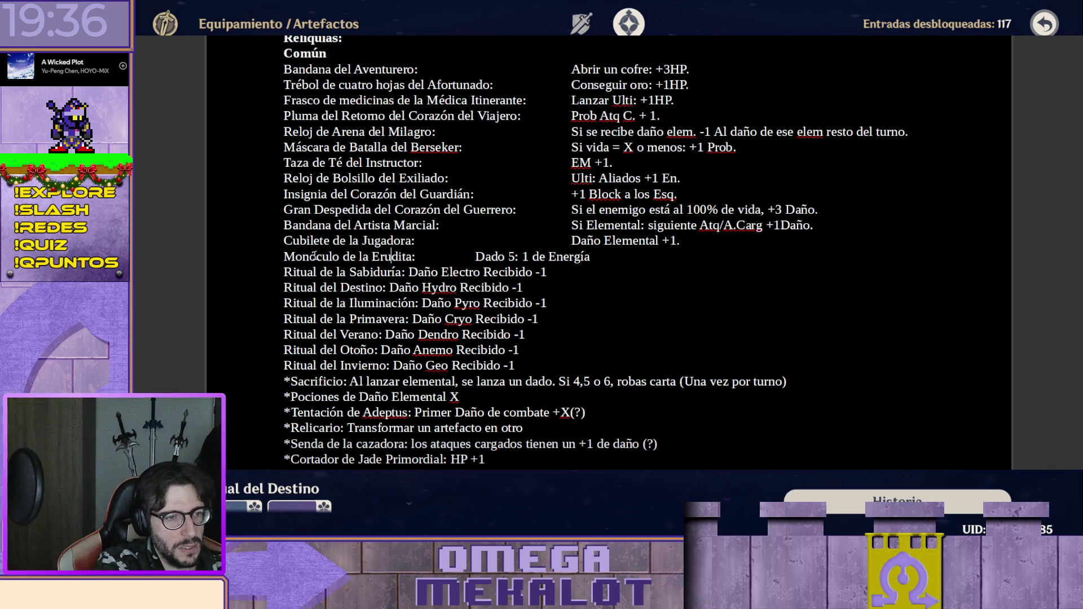
pyautogui.press('Tab')
pyautogui.press('Tab')
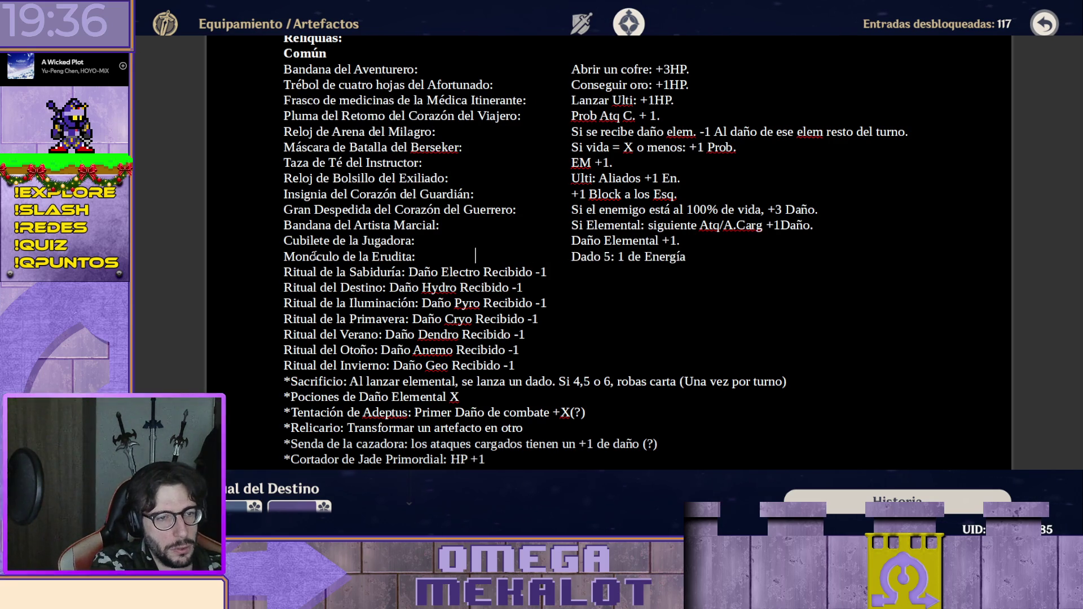
pyautogui.hotkey('shift', 'End')
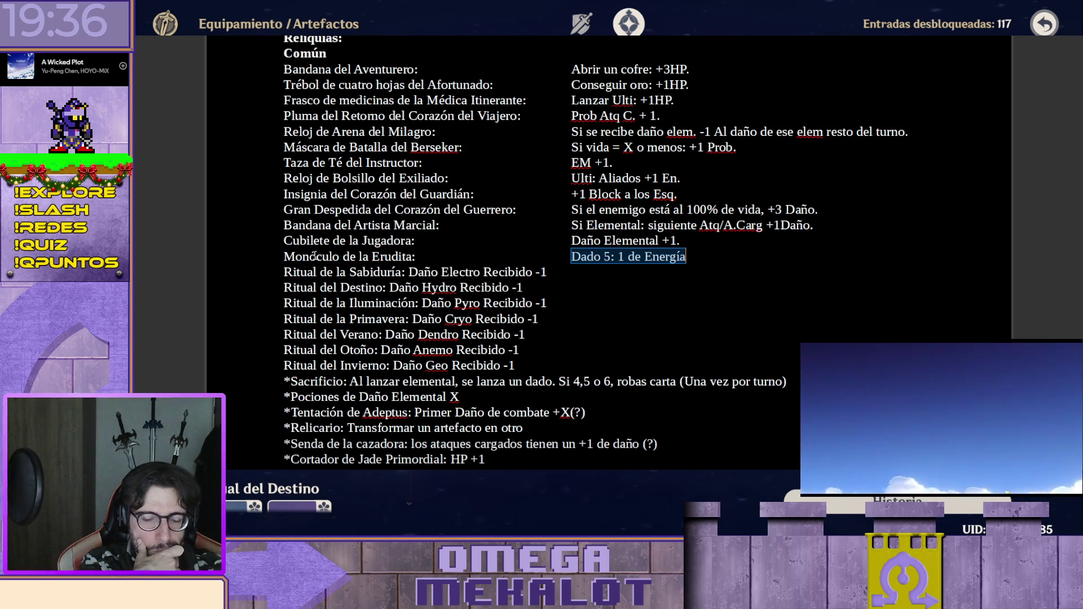
pyautogui.click(681, 256)
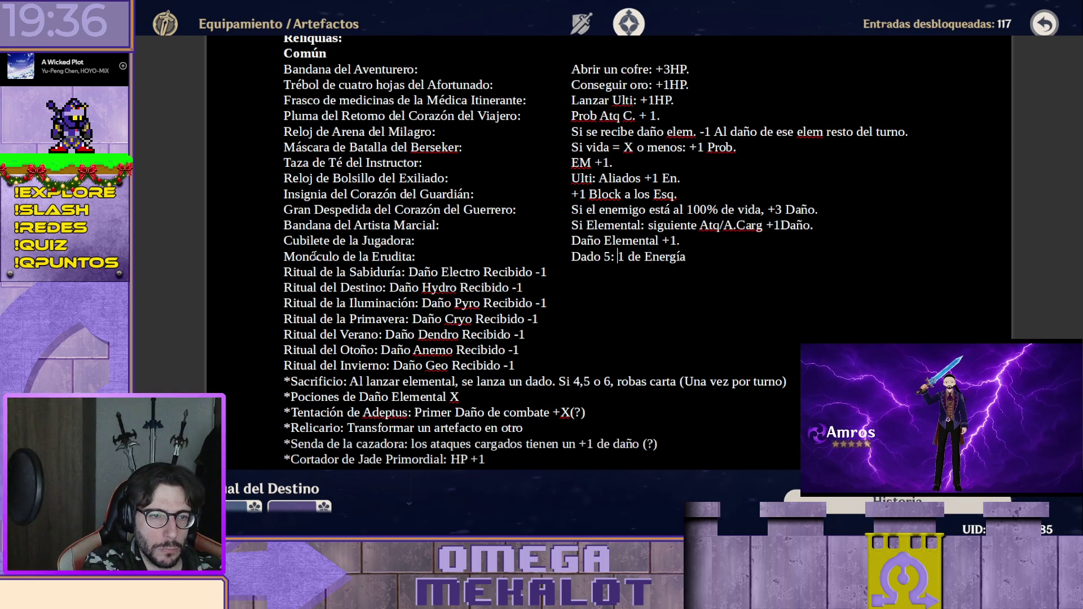
pyautogui.moveTo(616, 256); pyautogui.dragTo(572, 255)
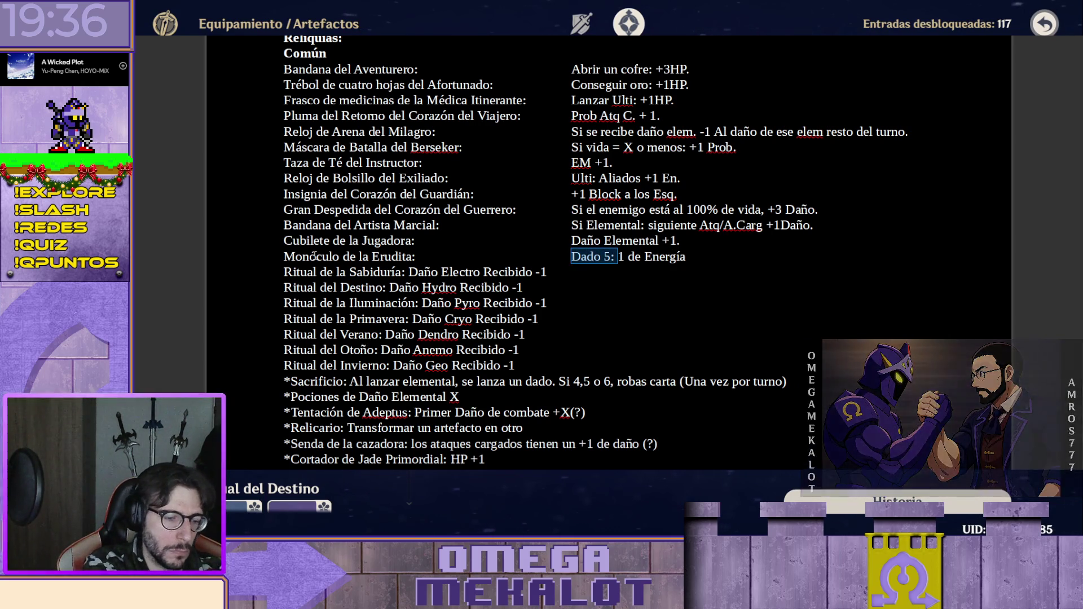
pyautogui.press('BackSpace')
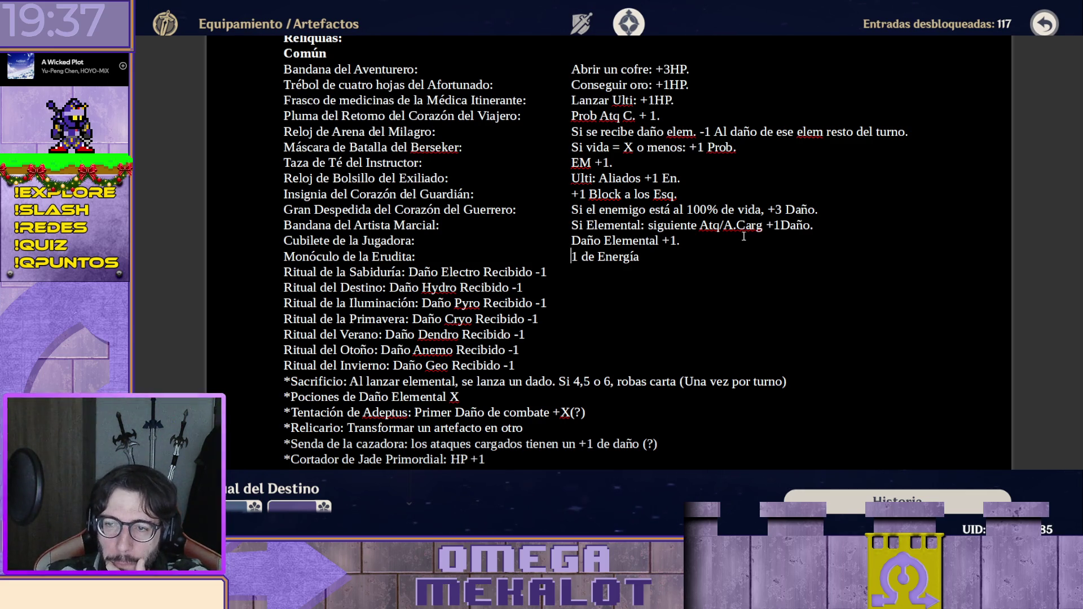
pyautogui.scroll(-3, 684, 159)
pyautogui.scroll(-2, 720, 170)
pyautogui.scroll(5, 762, 180)
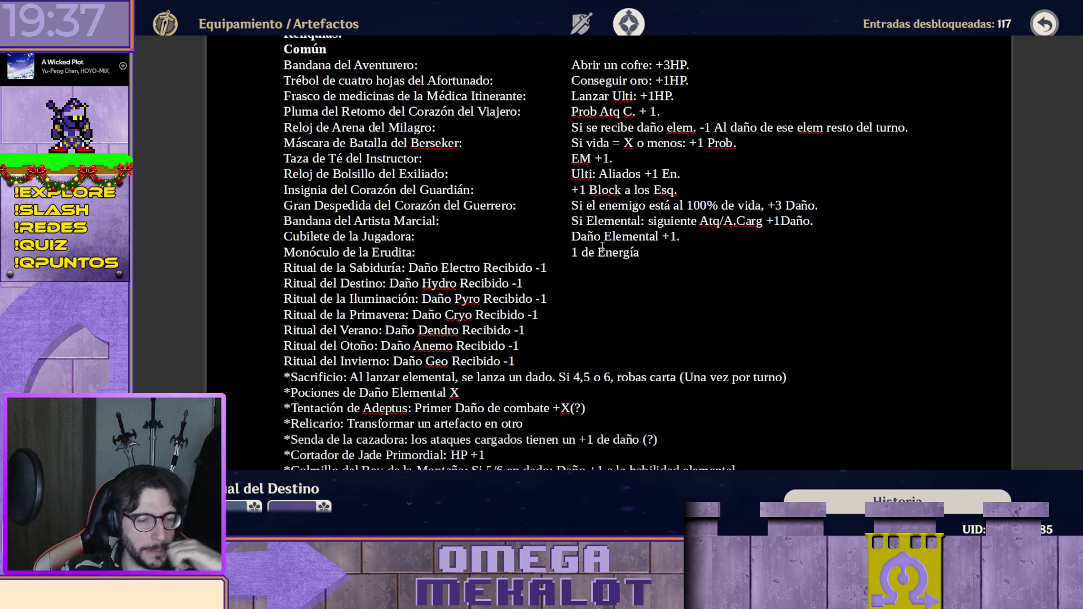
# Colour the 1 de Energía effect of Monóculo de la Erudita red-orange.
pyautogui.keyDown('shift'); pyautogui.click(722, 248); pyautogui.keyUp('shift')
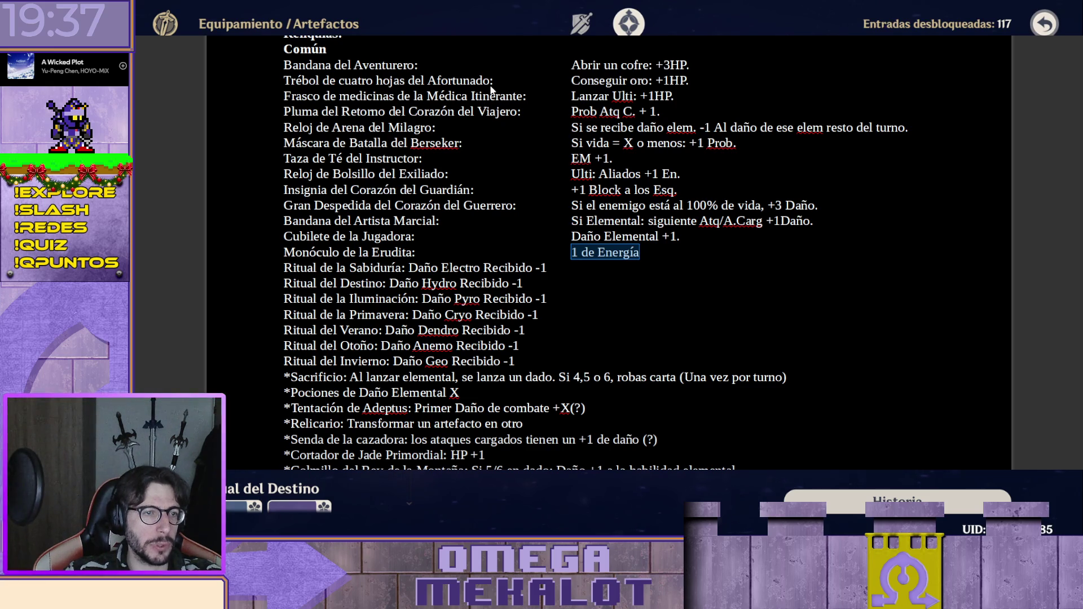
pyautogui.click(715, 262)
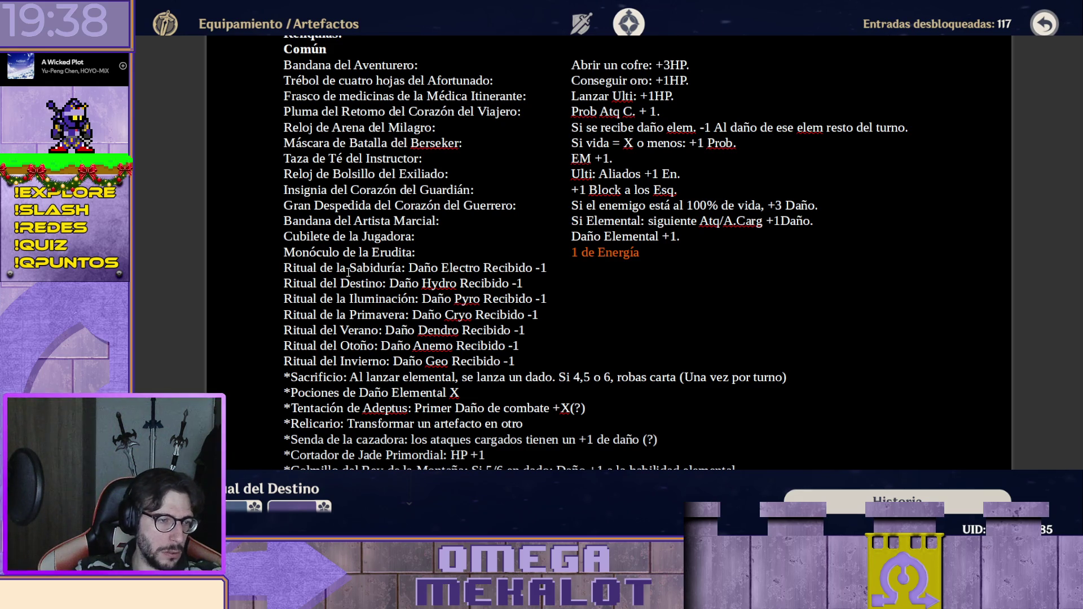
pyautogui.click(409, 268)
# Tab the Electro, Hydro, Pyro and Cryo 'Daño … Recibido -1' effects into the effects column.
pyautogui.press('Tab')
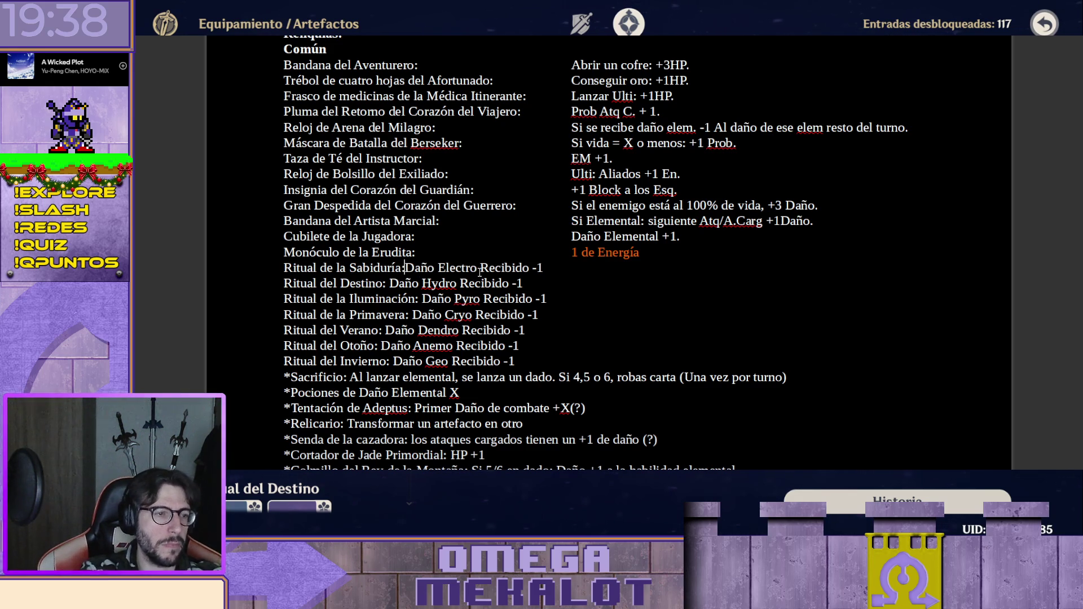
pyautogui.press('Tab')
pyautogui.press('Tab')
pyautogui.press('Tab')
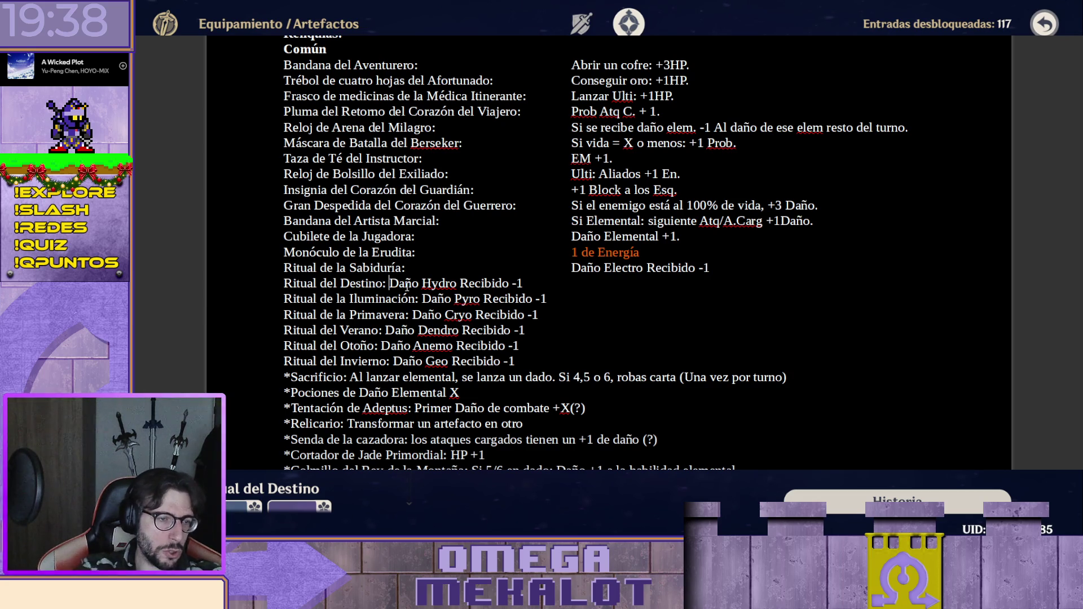
pyautogui.press('Tab')
pyautogui.press('Tab')
pyautogui.press('Tab')
pyautogui.press('Tab')
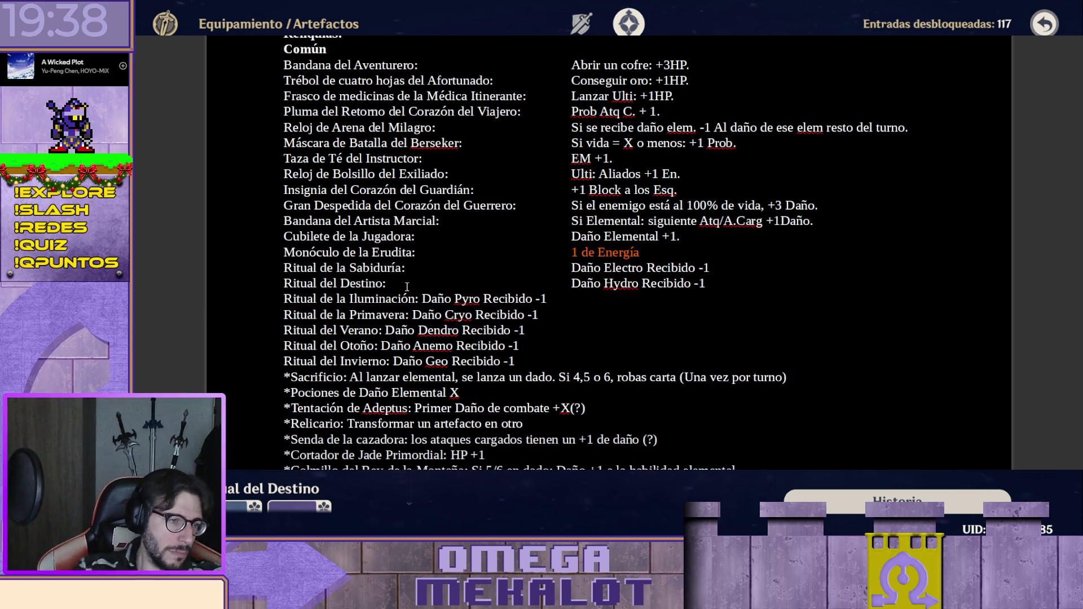
pyautogui.click(420, 298)
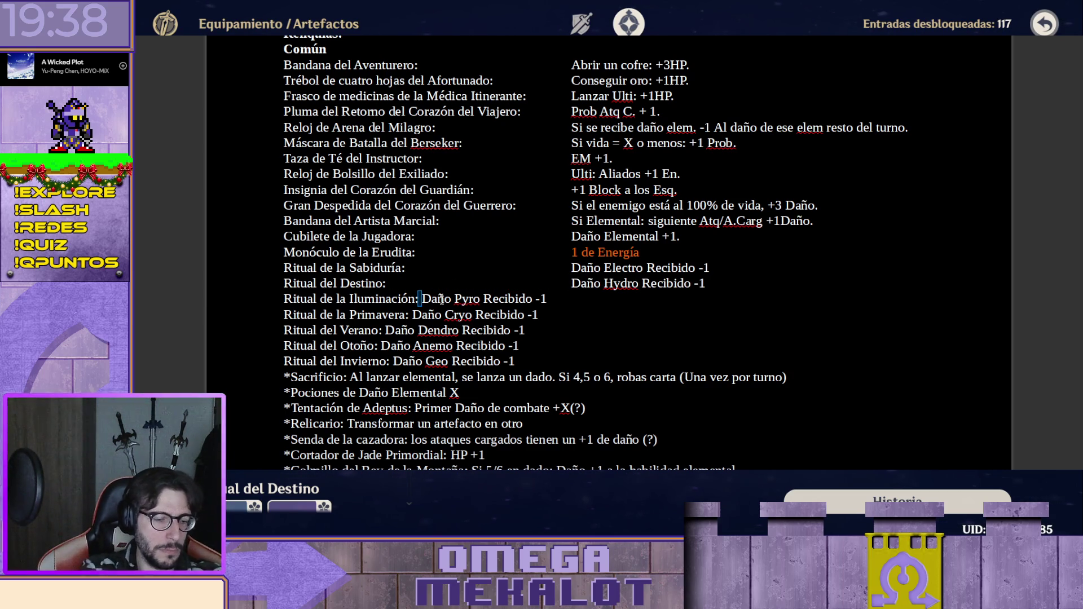
pyautogui.press('Tab')
pyautogui.press('Tab')
pyautogui.press('Tab')
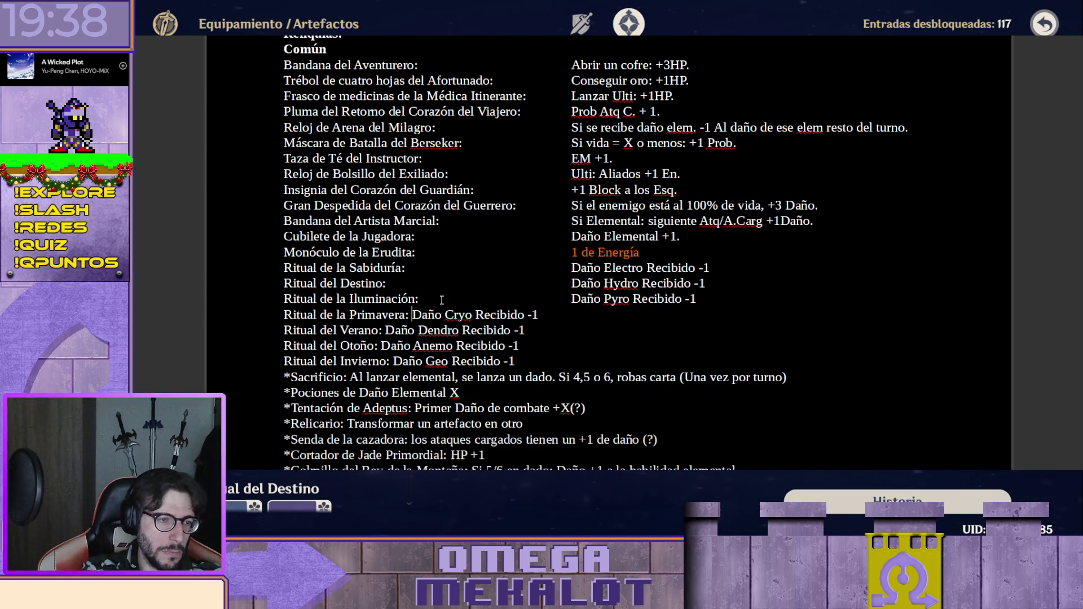
pyautogui.press('Tab')
pyautogui.press('Tab')
pyautogui.press('Tab')
pyautogui.press('Down')
pyautogui.press('Left')
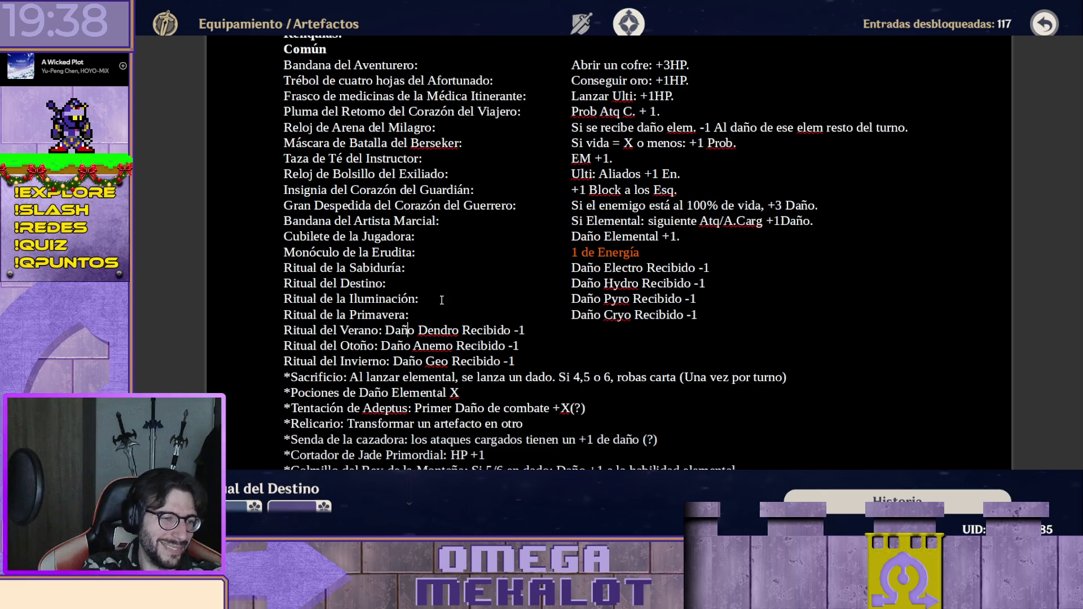
# Tab the Dendro, Anemo and Geo 'Daño … Recibido -1' effects into the column and check the rows' alignment.
pyautogui.press('Tab')
pyautogui.press('Tab')
pyautogui.press('Tab')
pyautogui.press('Tab')
pyautogui.press('Down')
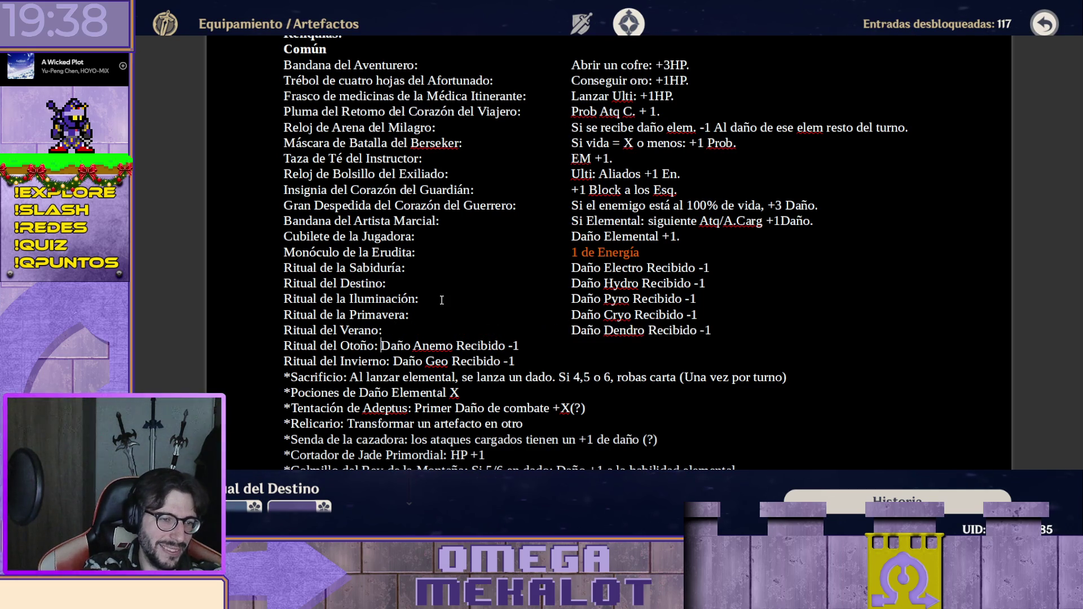
pyautogui.press('Left')
pyautogui.press('Tab')
pyautogui.press('Tab')
pyautogui.press('Tab')
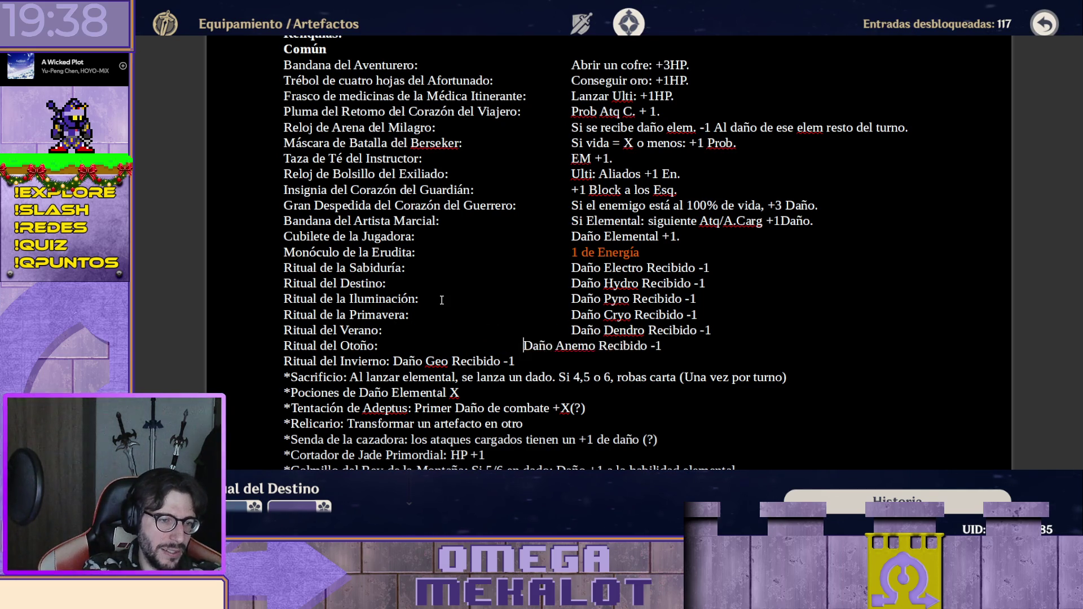
pyautogui.press('Tab')
pyautogui.press('Down')
pyautogui.press('Right')
pyautogui.press('Right')
pyautogui.press('Tab')
pyautogui.press('Tab')
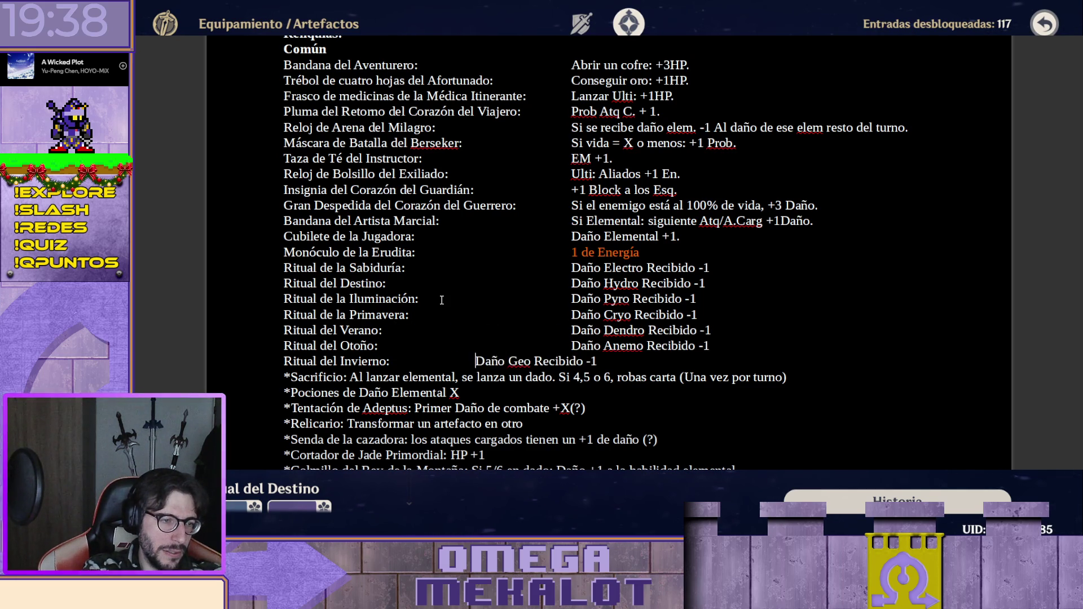
pyautogui.press('Tab')
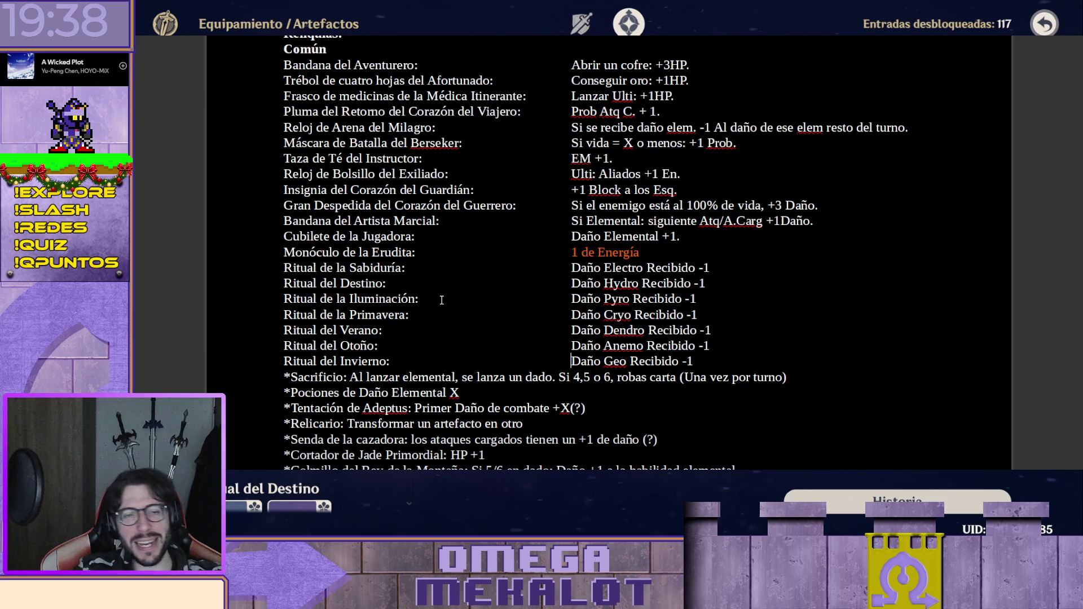
pyautogui.moveTo(719, 370); pyautogui.dragTo(232, 269)
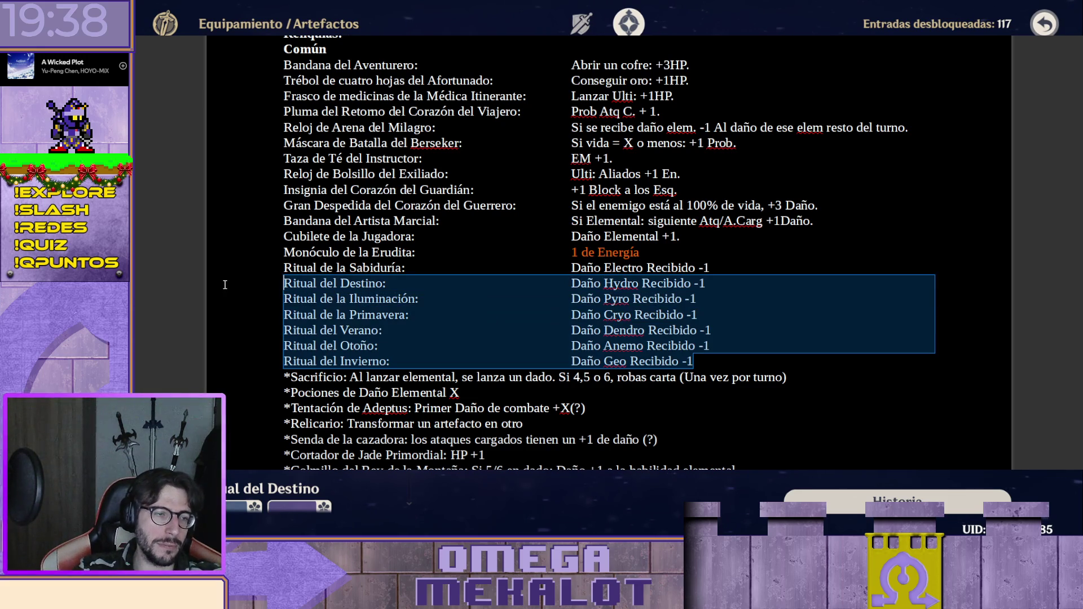
pyautogui.click(754, 324)
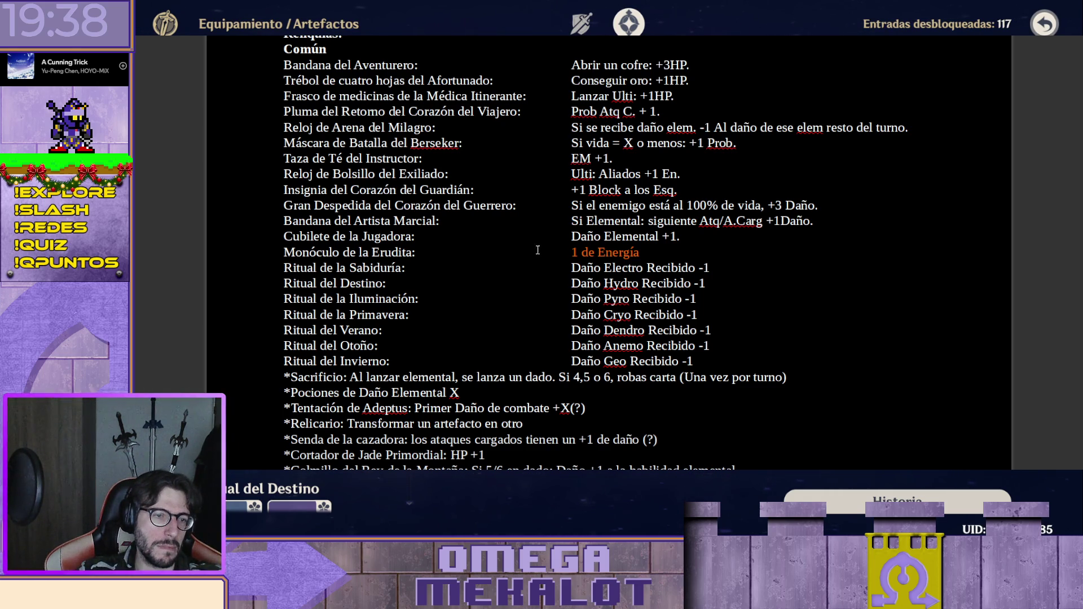
# Remove the word Daño from the seven Ritual effects and shorten Sabiduría and Destino to Res … +1.
pyautogui.moveTo(573, 268); pyautogui.dragTo(601, 268)
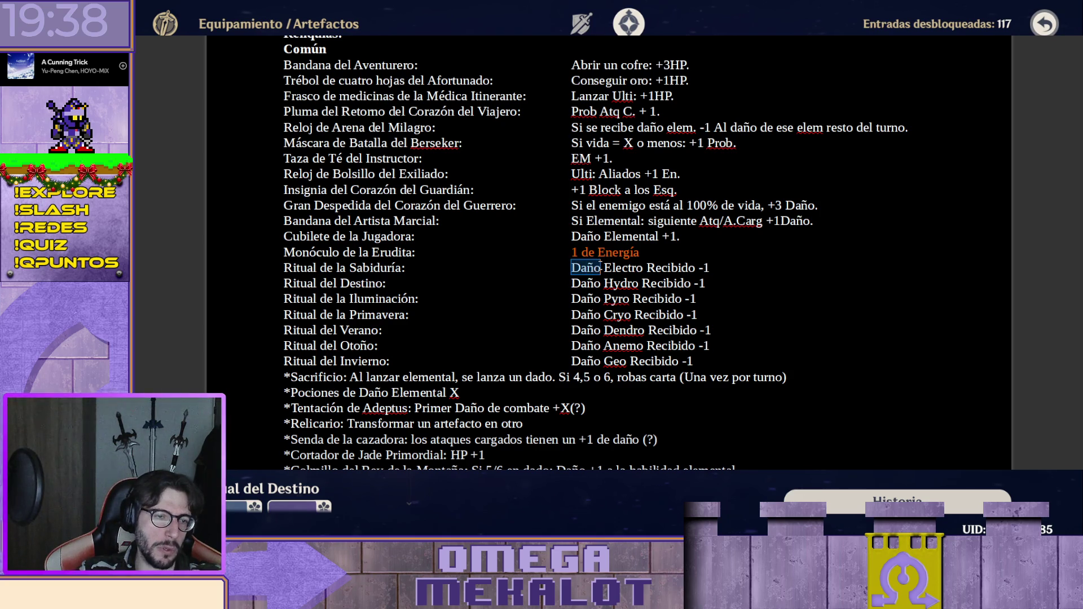
pyautogui.write('Res')
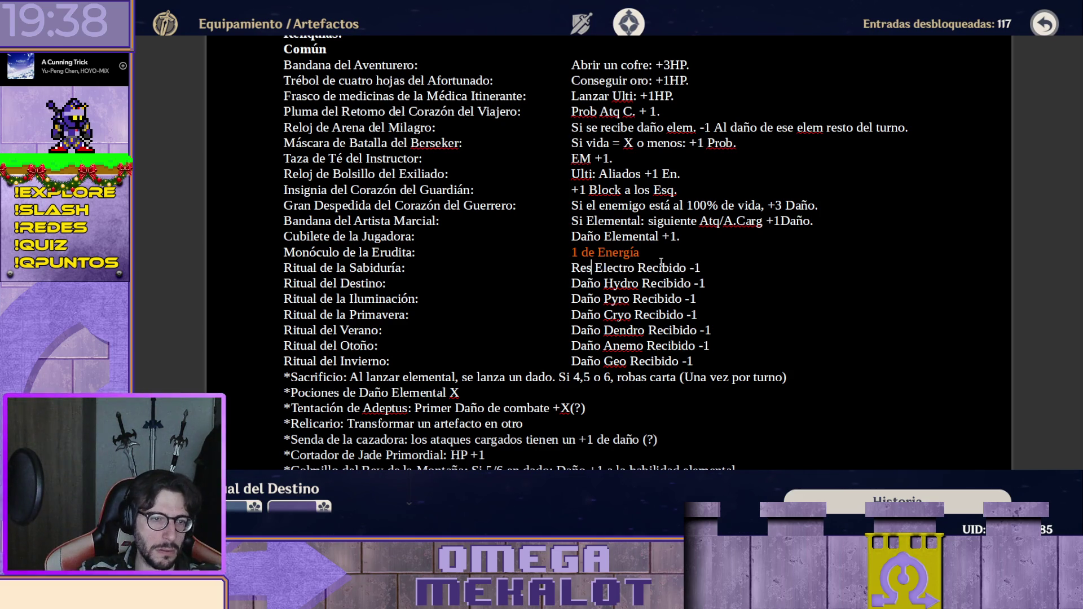
pyautogui.moveTo(640, 267); pyautogui.dragTo(696, 268)
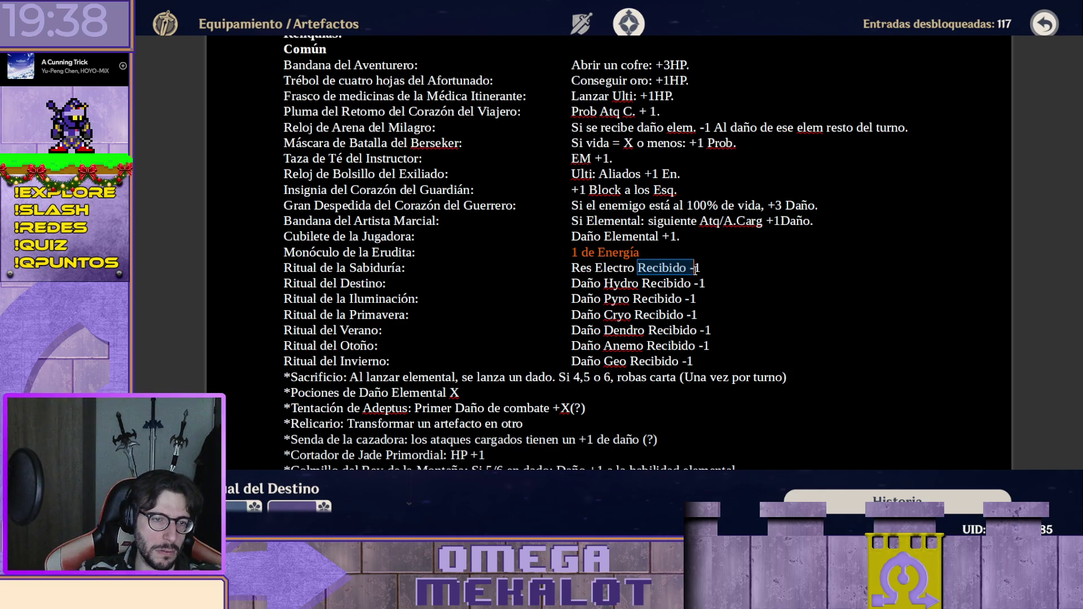
pyautogui.write('+')
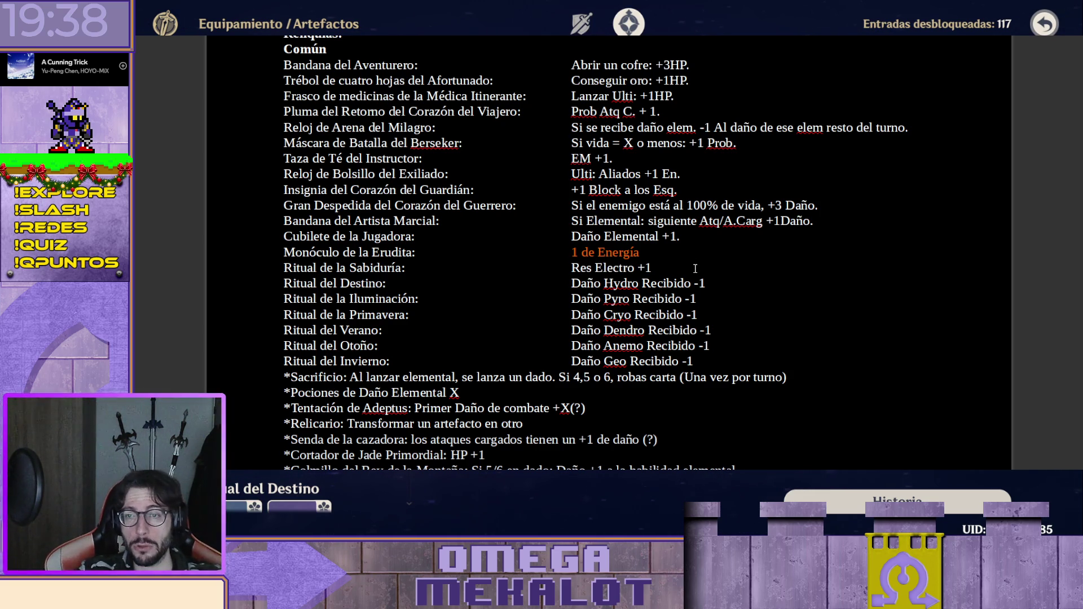
pyautogui.doubleClick(580, 283)
pyautogui.write('Res')
pyautogui.moveTo(632, 283); pyautogui.dragTo(692, 284)
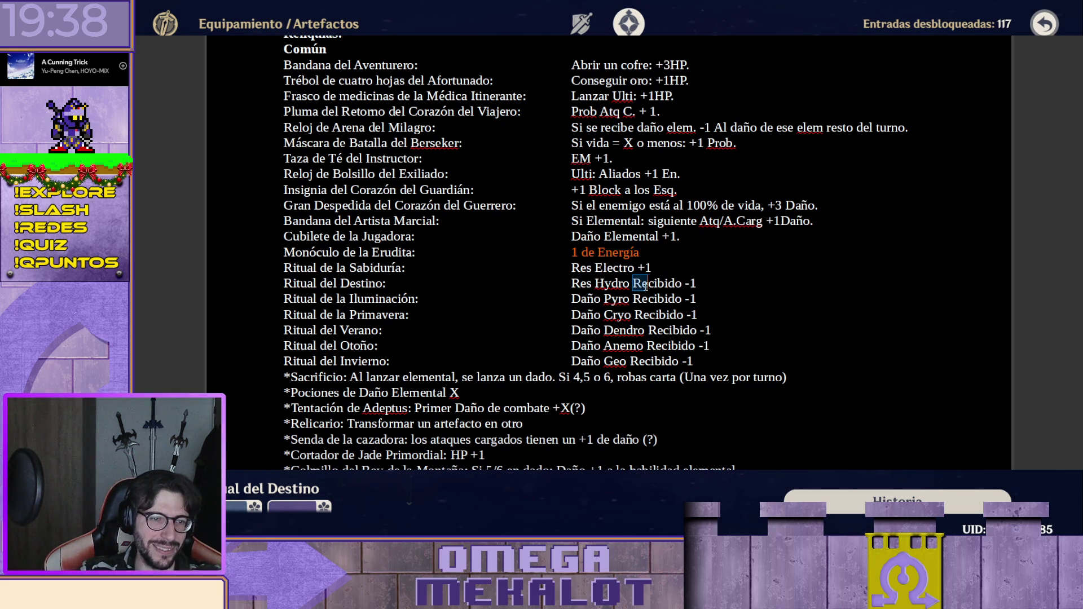
pyautogui.write('+')
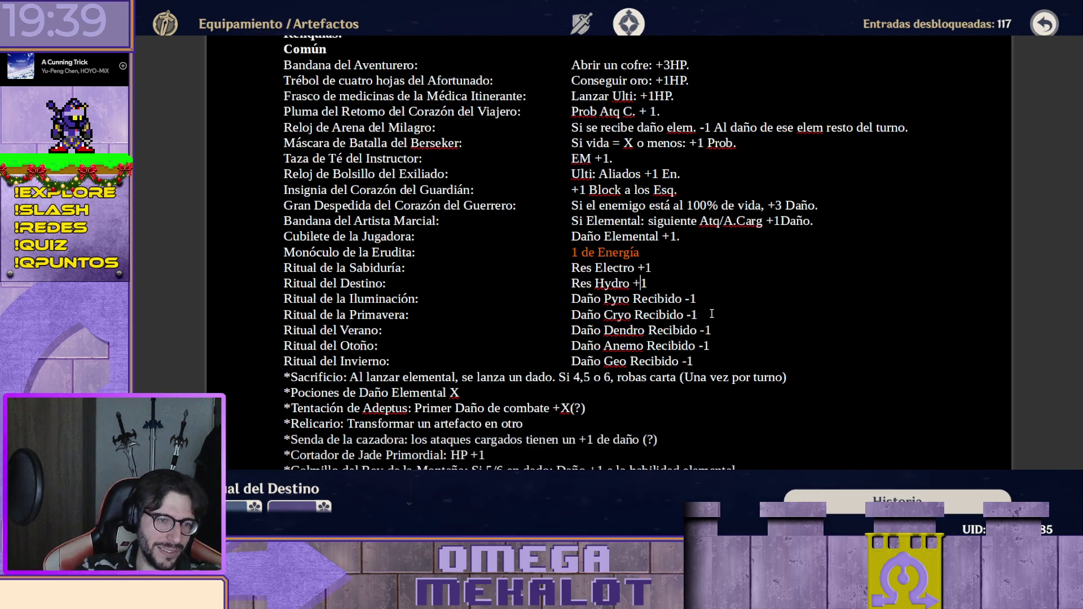
pyautogui.doubleClick(584, 298)
pyautogui.write('R')
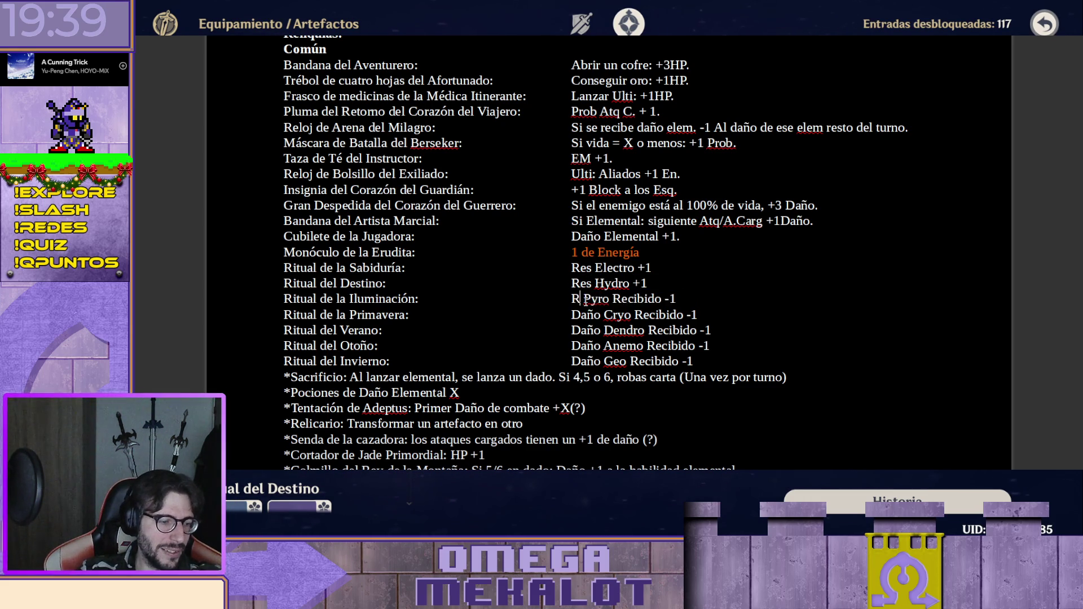
pyautogui.write('es')
pyautogui.doubleClick(598, 315)
pyautogui.write('Res')
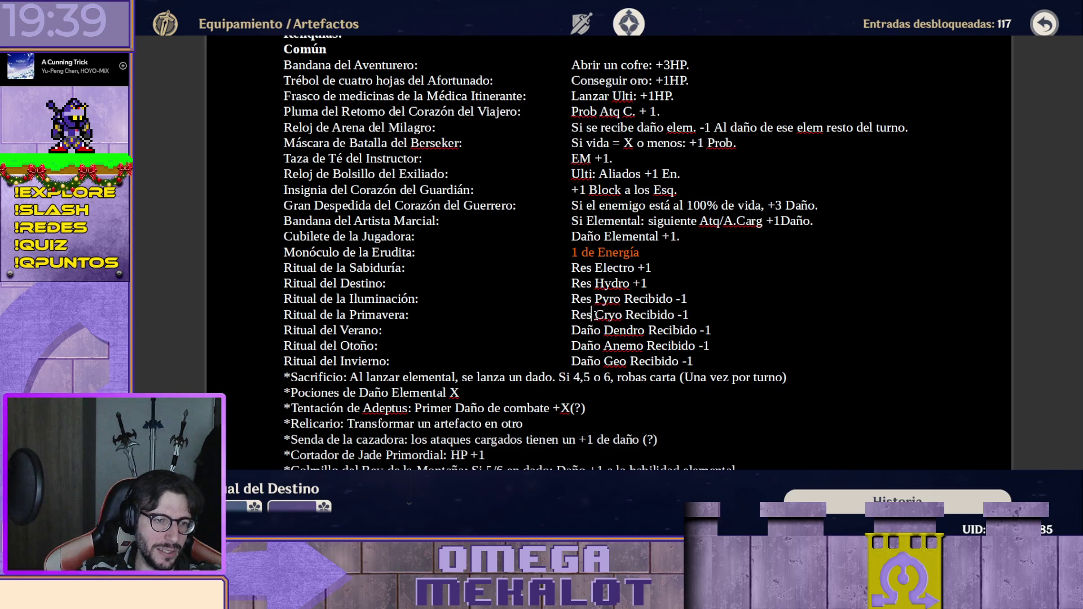
pyautogui.doubleClick(587, 331)
pyautogui.write('Res')
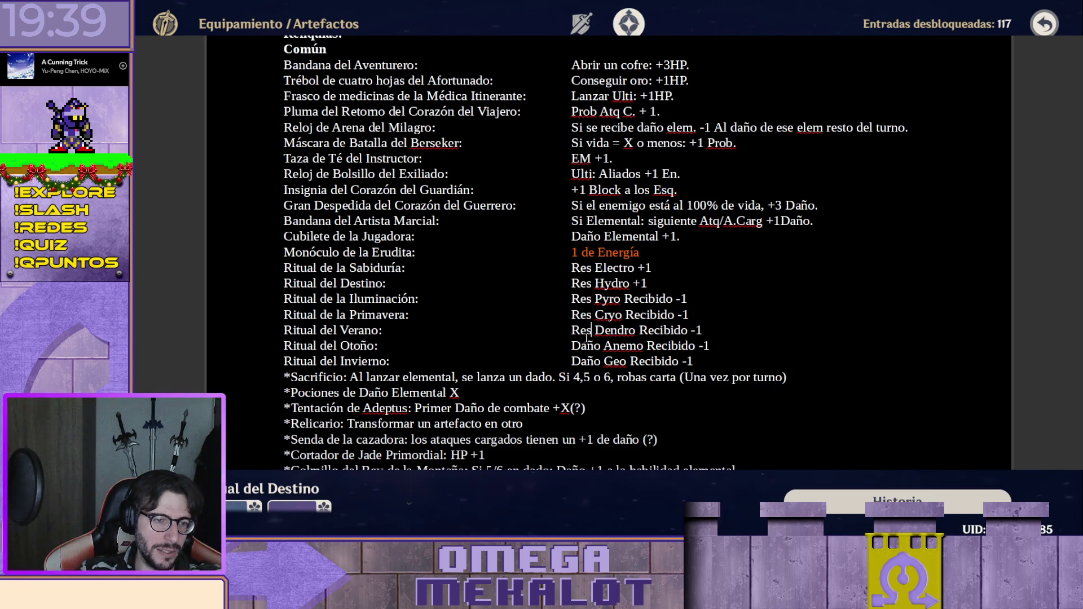
pyautogui.doubleClick(587, 346)
pyautogui.write('Res')
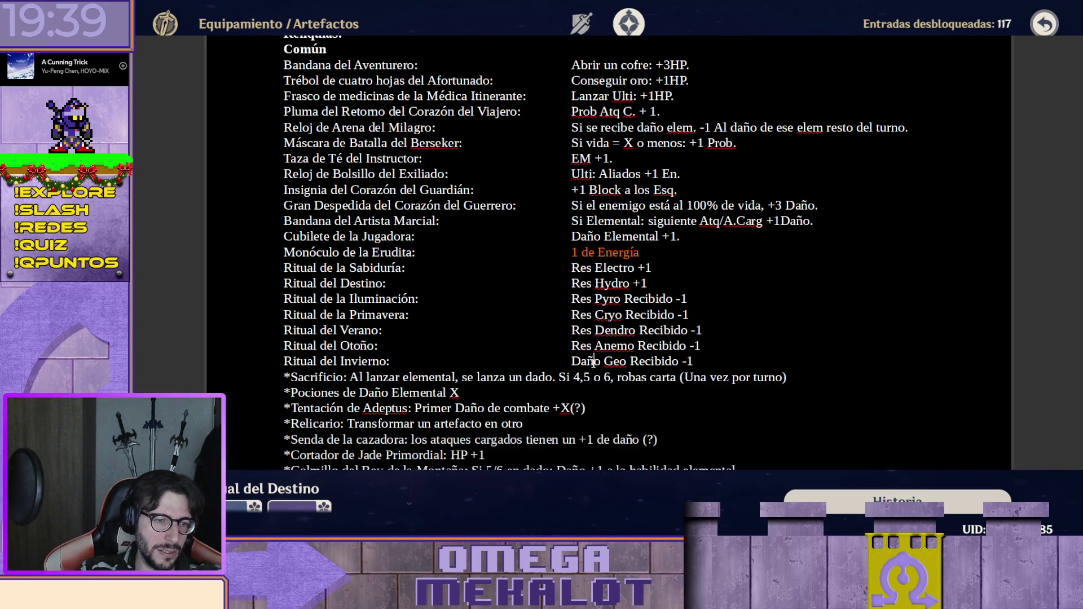
pyautogui.doubleClick(593, 361)
pyautogui.press('BackSpace')
pyautogui.write('R')
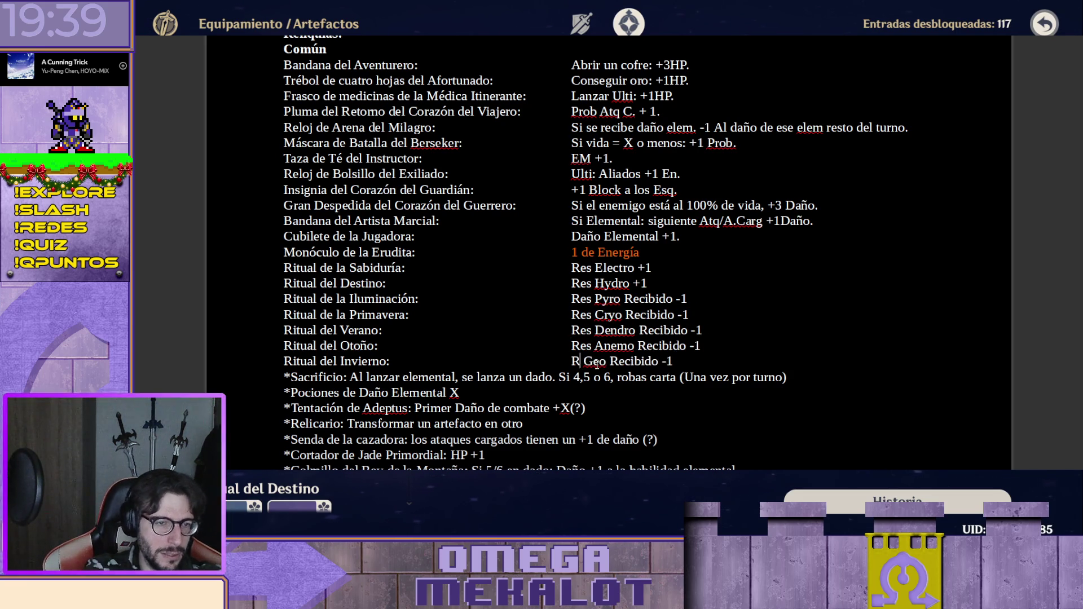
pyautogui.write('es')
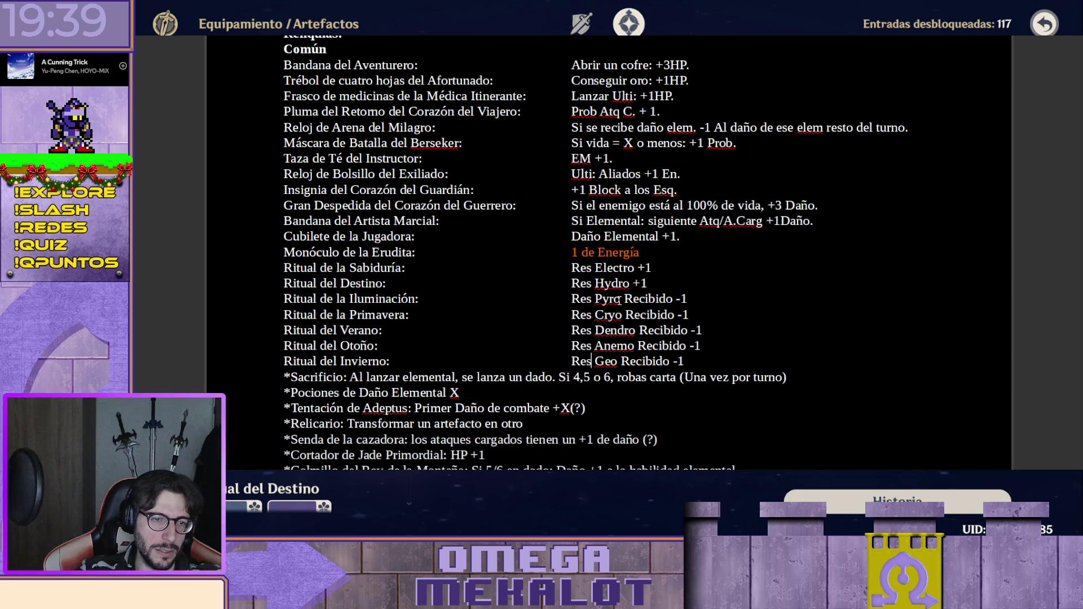
# Rewrite the Iluminación, Primavera, Otoño and Invierno effects as Res Pyro/Cryo/Anemo/Geo +1.
pyautogui.moveTo(620, 299); pyautogui.dragTo(682, 298)
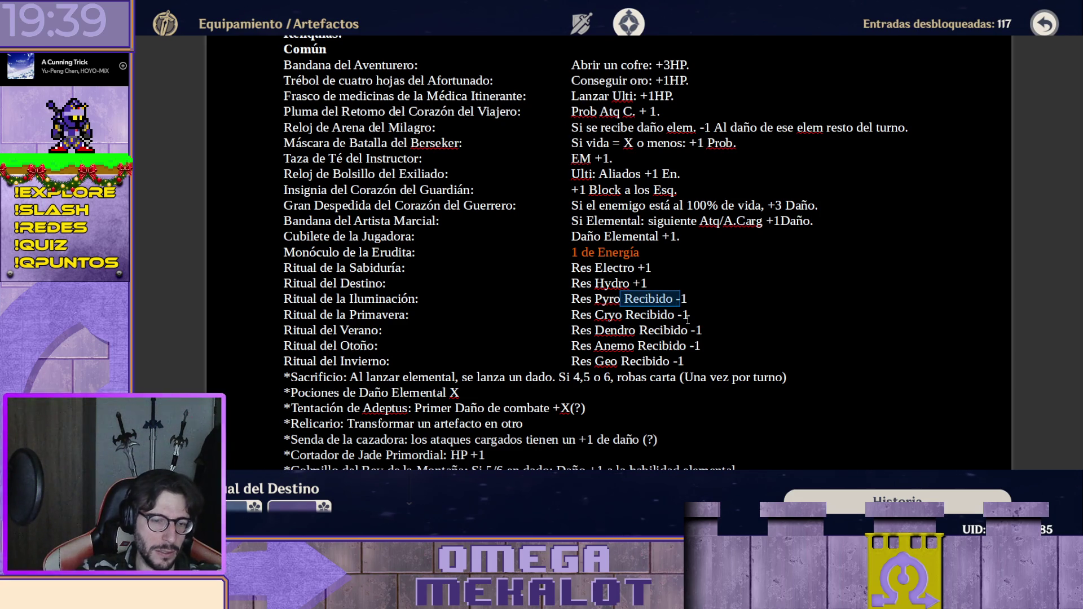
pyautogui.write('+')
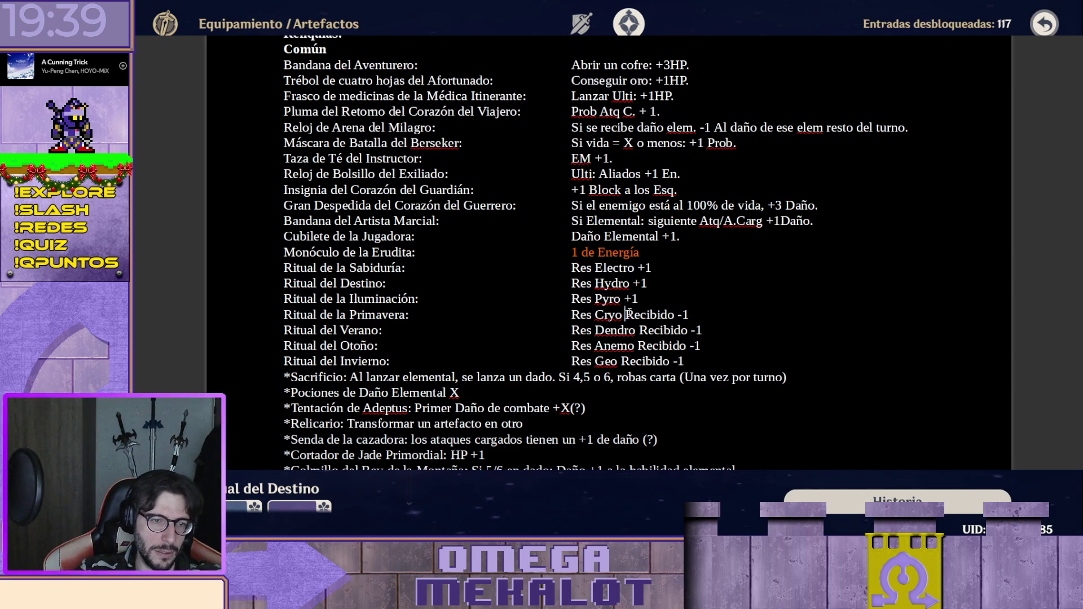
pyautogui.moveTo(628, 314)
pyautogui.mouseDown()
pyautogui.moveTo(682, 315)
pyautogui.moveTo(695, 330)
pyautogui.mouseUp()
pyautogui.write('+')
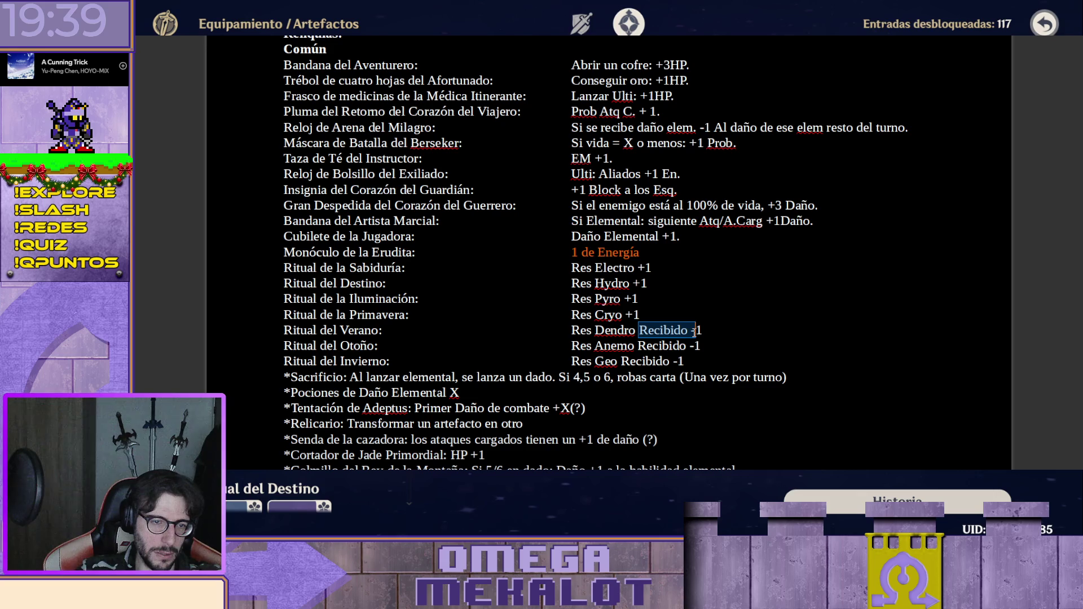
pyautogui.write('+')
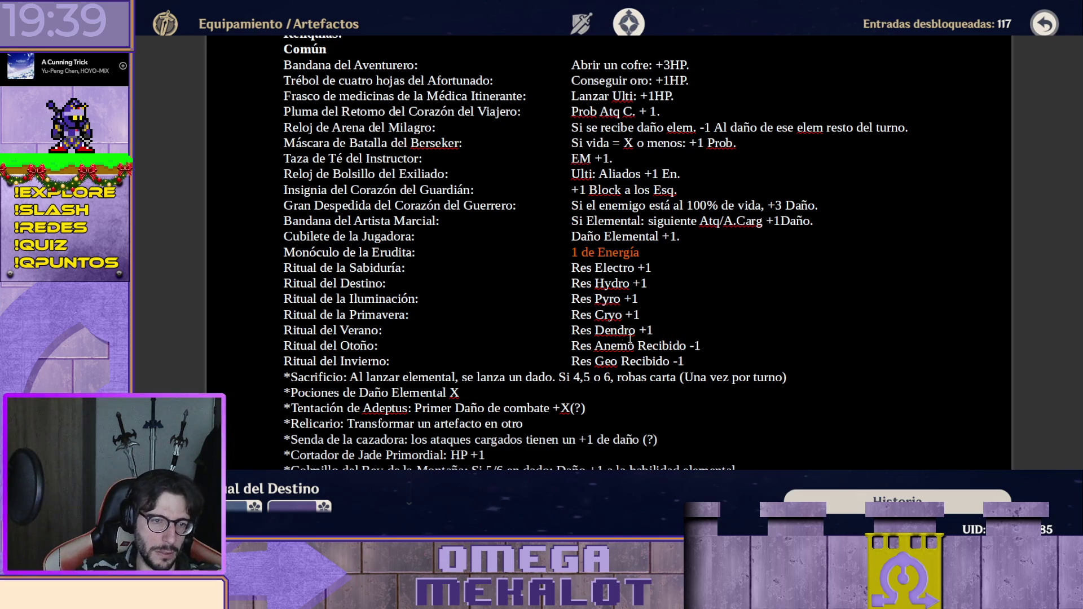
pyautogui.moveTo(637, 346); pyautogui.dragTo(696, 347)
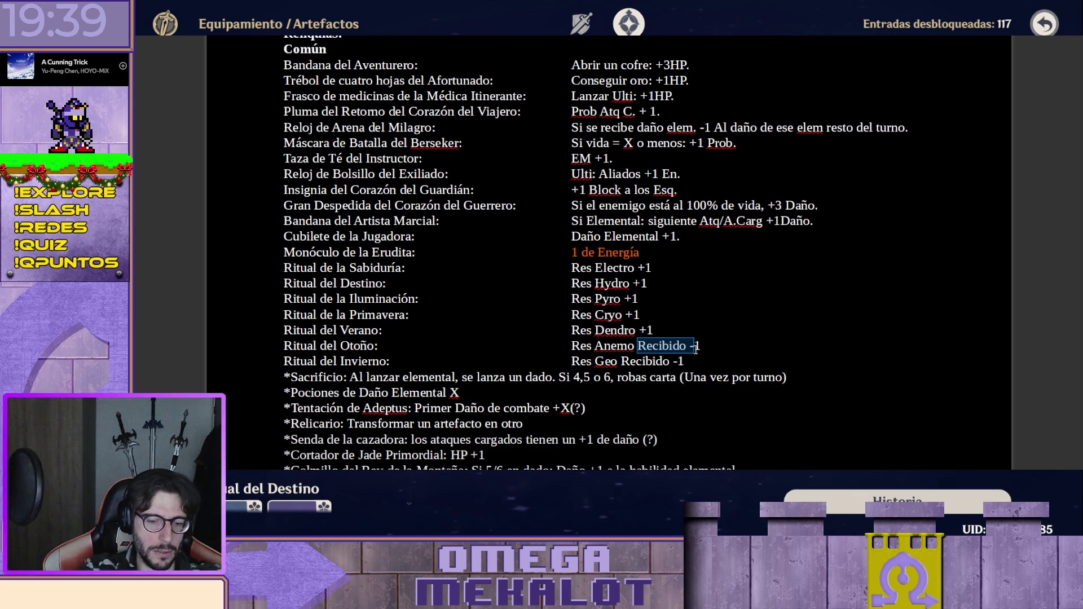
pyautogui.write('+')
pyautogui.moveTo(628, 361); pyautogui.dragTo(678, 362)
pyautogui.press('BackSpace')
pyautogui.press('BackSpace')
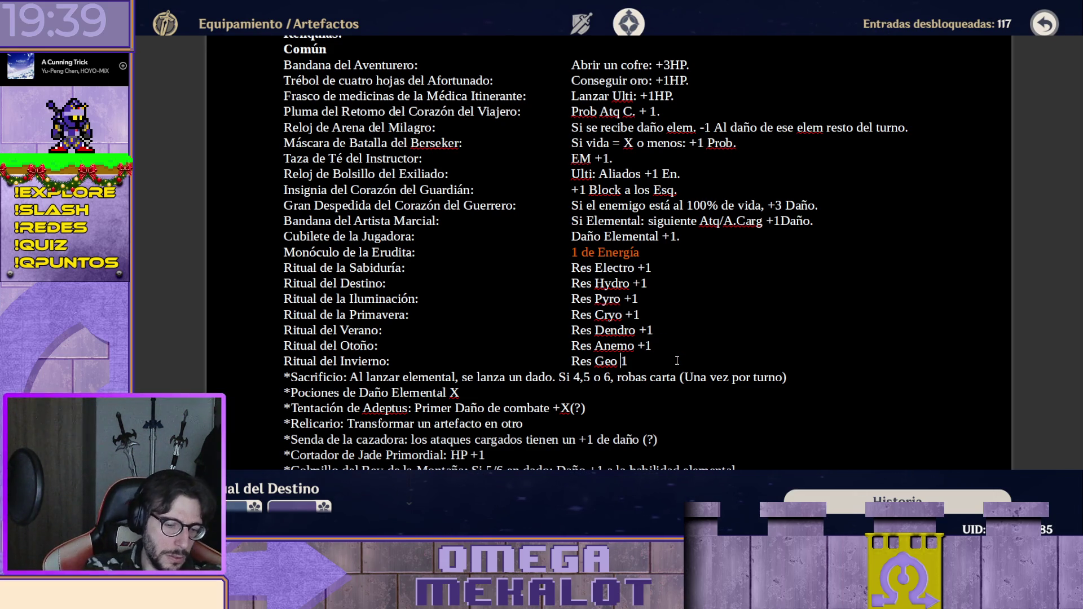
pyautogui.write('+')
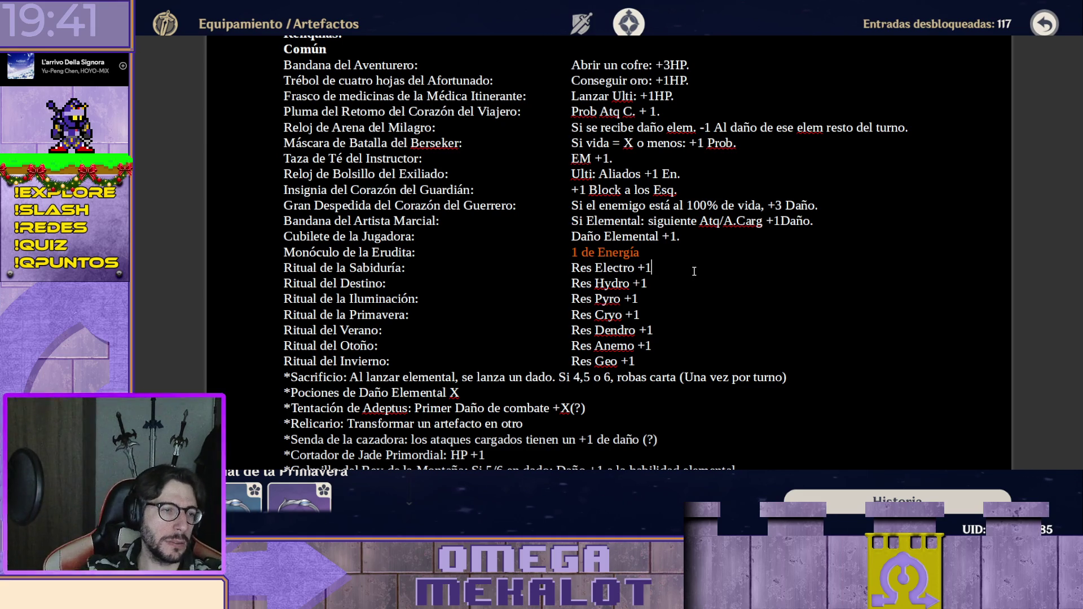
# Prefix the Sabiduría line with 'Diadema Pírica - ' and pull Res Electro +1 back toward its column.
pyautogui.click(285, 268)
pyautogui.write('D')
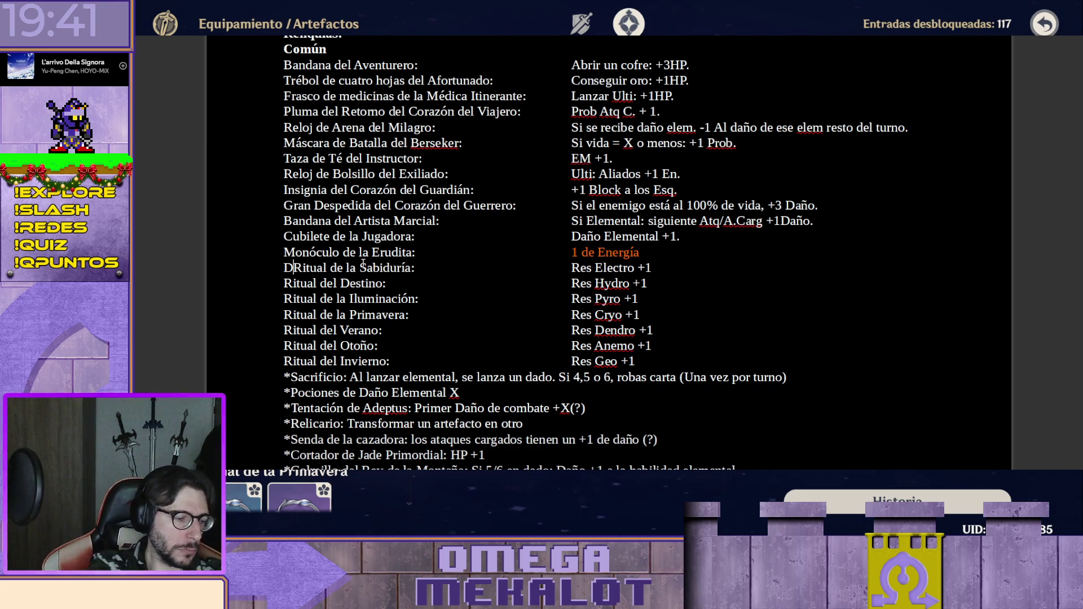
pyautogui.write('iade')
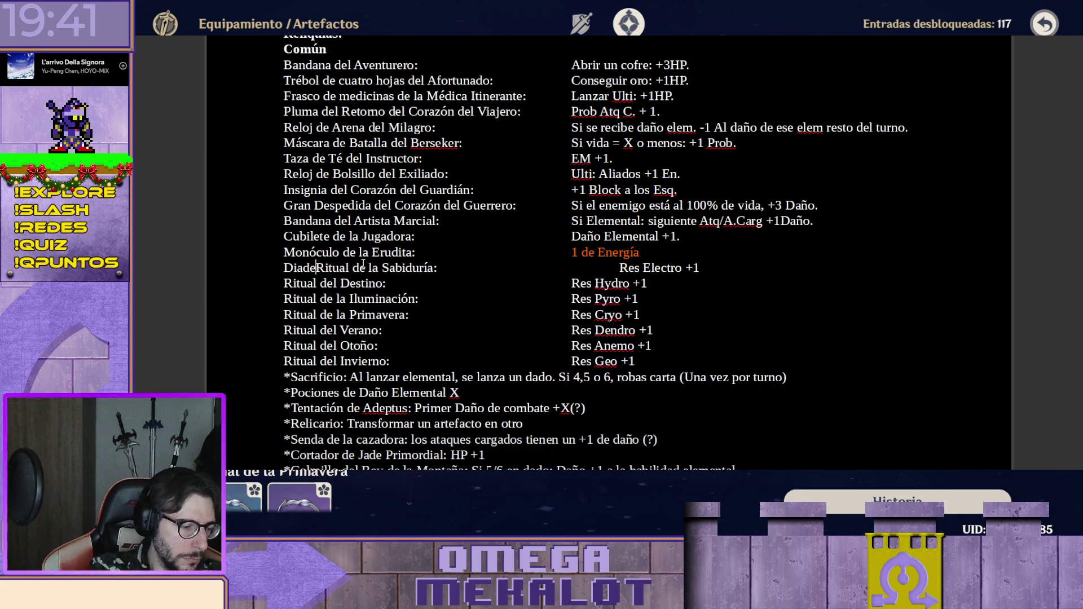
pyautogui.write('ma P')
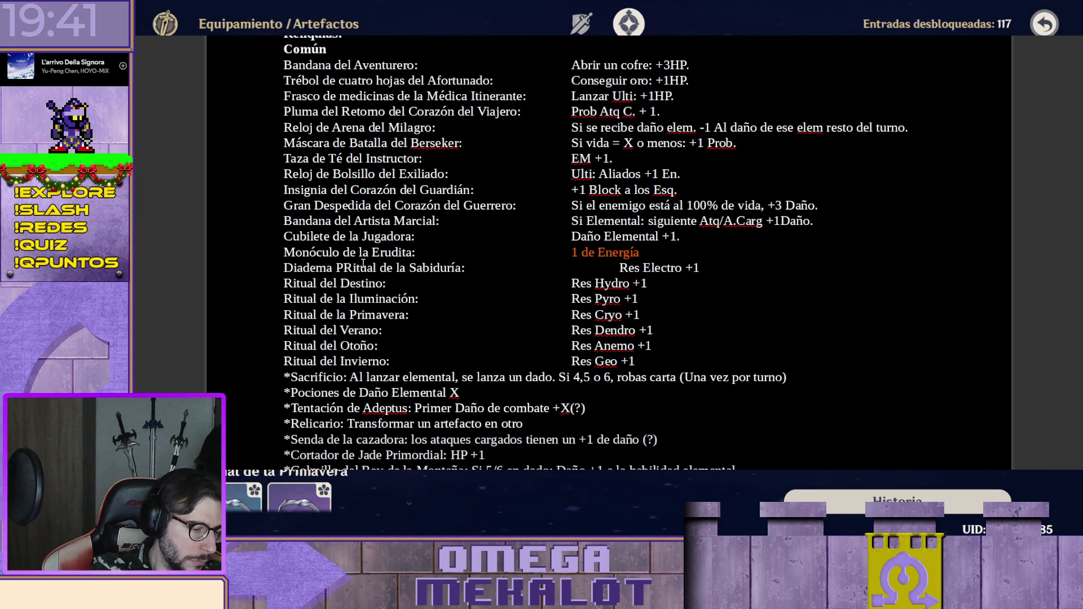
pyautogui.write('írica')
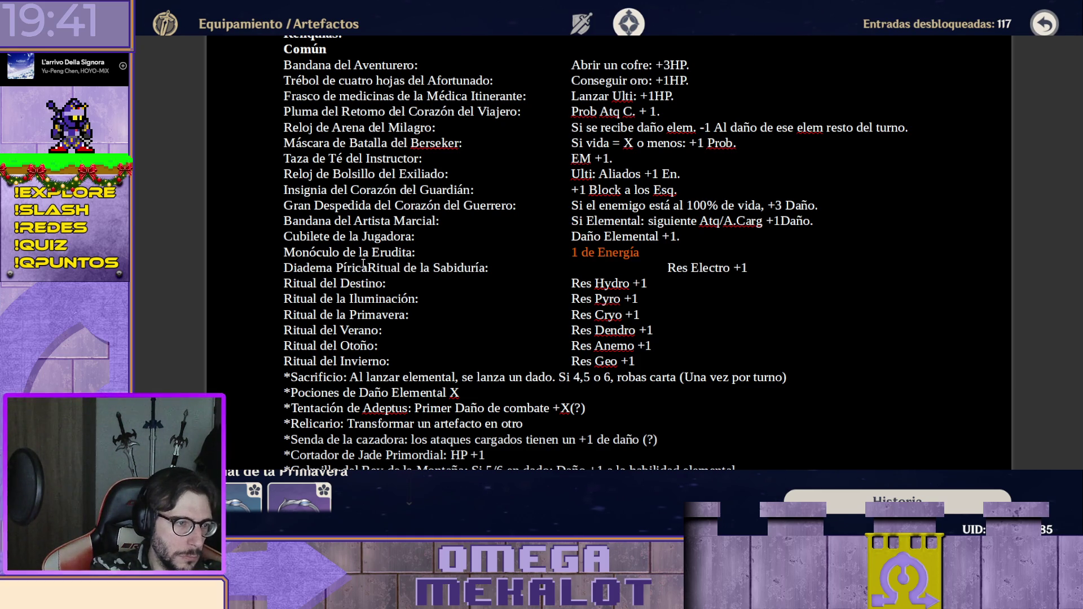
pyautogui.press('BackSpace')
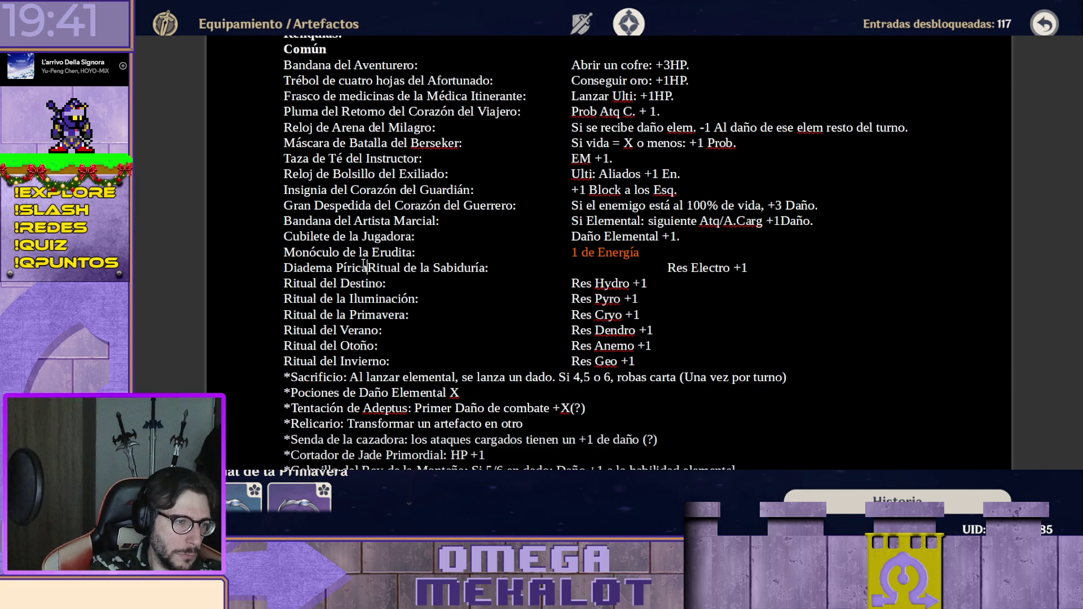
pyautogui.write('-')
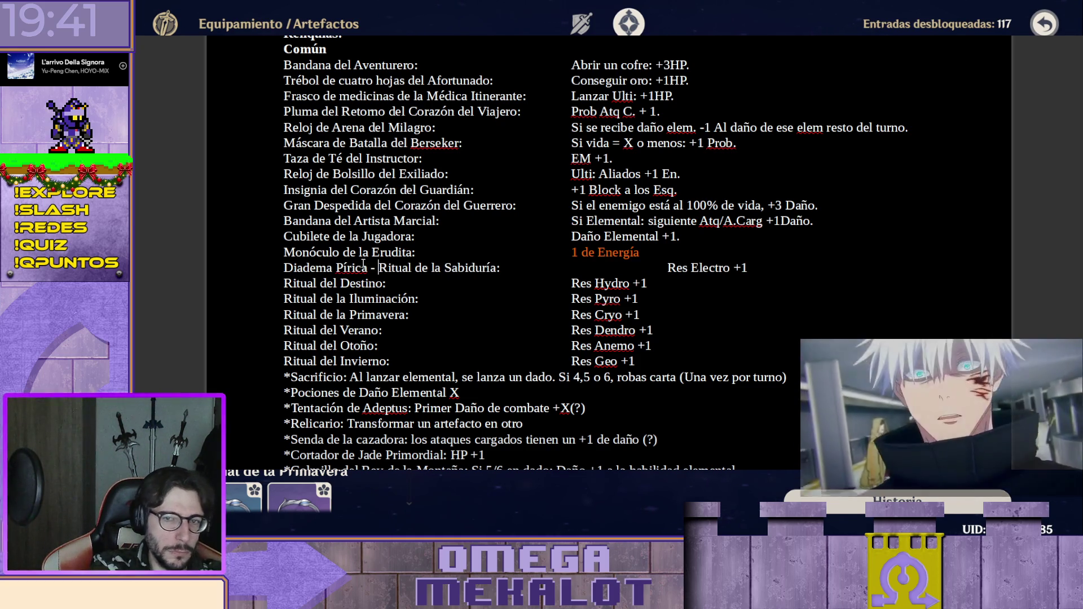
pyautogui.press('Right')
pyautogui.press('Right')
pyautogui.press('Right')
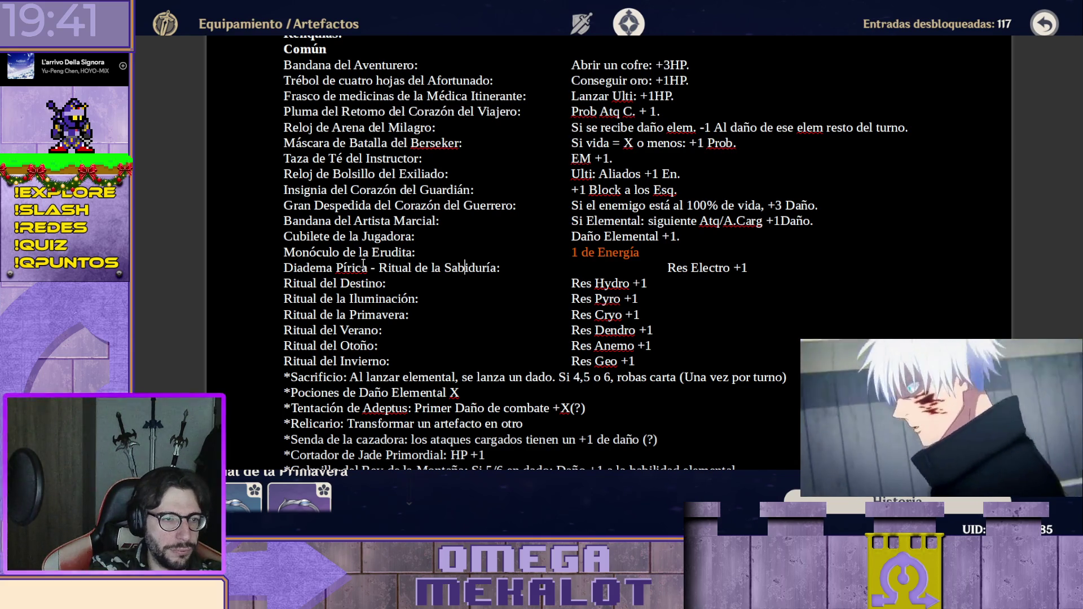
pyautogui.press('Right')
pyautogui.press('Right')
pyautogui.press('Right')
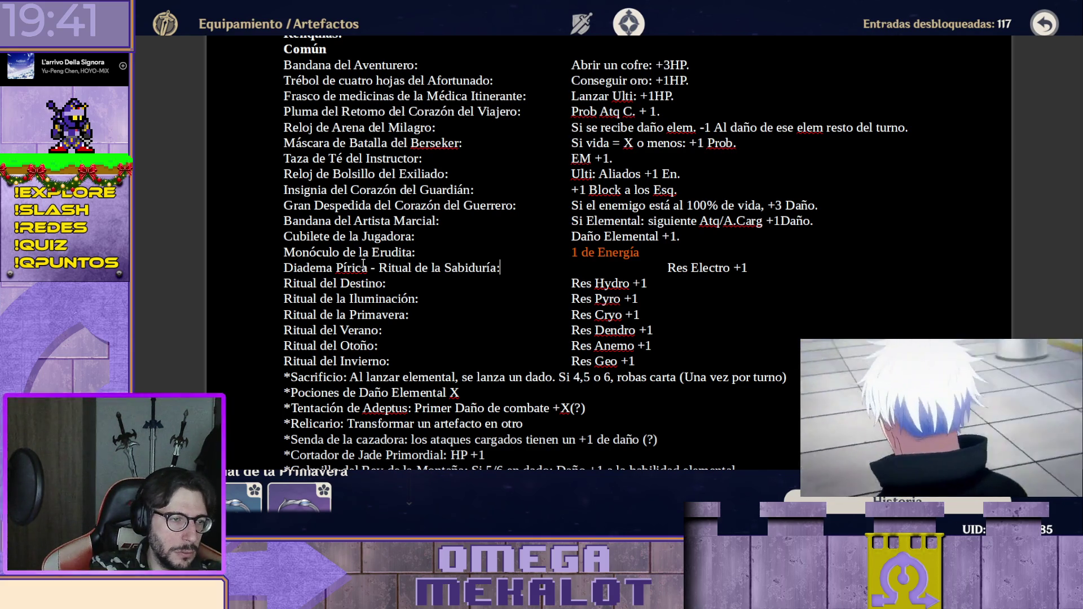
pyautogui.press('Delete')
pyautogui.press('Delete')
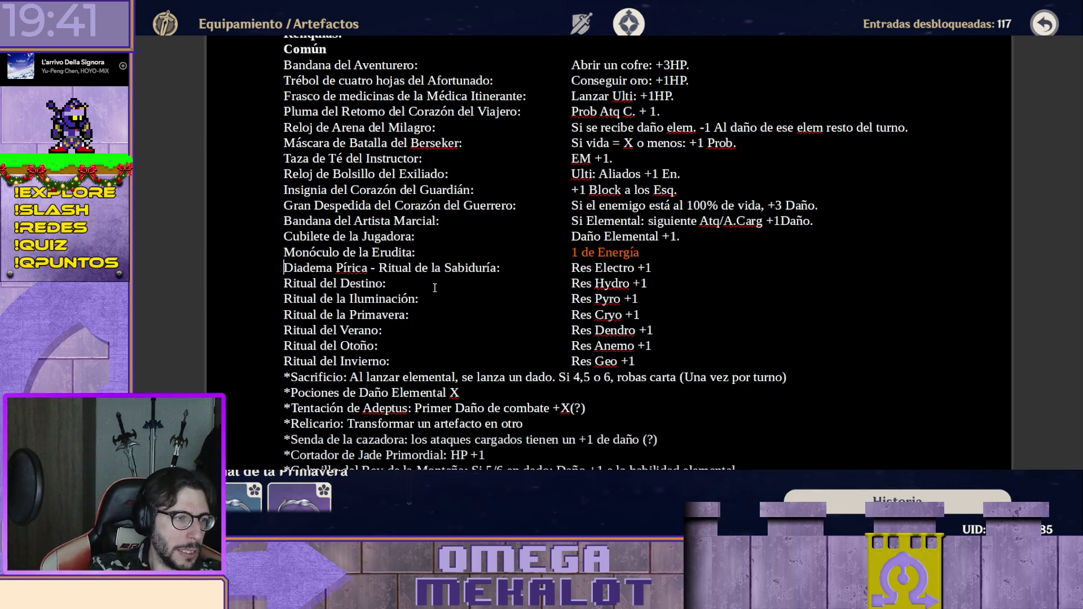
# Copy the 'Diadema Pírica - ' prefix onto the other six Ritual lines.
pyautogui.press('Up')
pyautogui.hotkey('shift', 'Right')
pyautogui.hotkey('shift', 'Right')
pyautogui.hotkey('shift', 'Right')
pyautogui.hotkey('shift', 'Right')
pyautogui.hotkey('shift', 'Right')
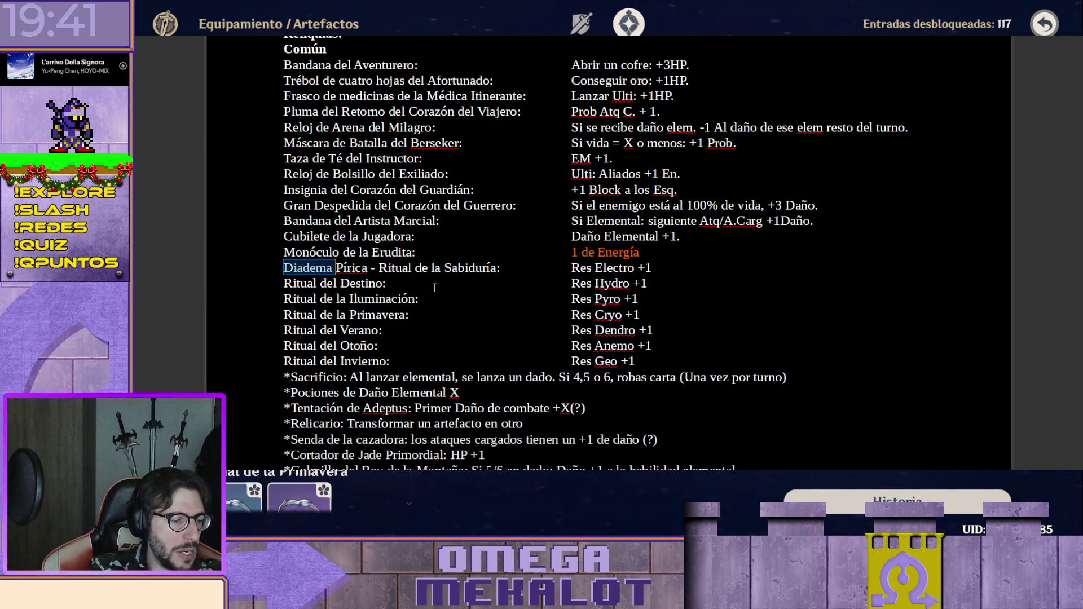
pyautogui.hotkey('shift', 'Right')
pyautogui.hotkey('shift', 'Right')
pyautogui.hotkey('shift', 'Right')
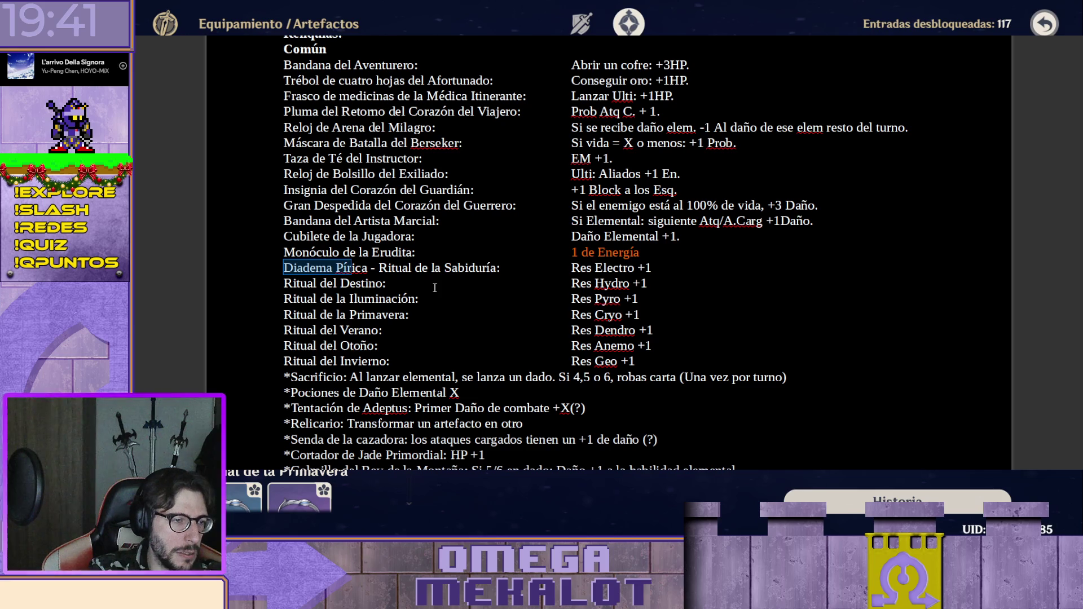
pyautogui.hotkey('shift', 'Right')
pyautogui.hotkey('shift', 'Right')
pyautogui.hotkey('shift', 'Right')
pyautogui.hotkey('shift', 'Right')
pyautogui.hotkey('shift', 'Right')
pyautogui.hotkey('shift', 'Right')
pyautogui.hotkey('ctrl', 'c')
pyautogui.press('Down')
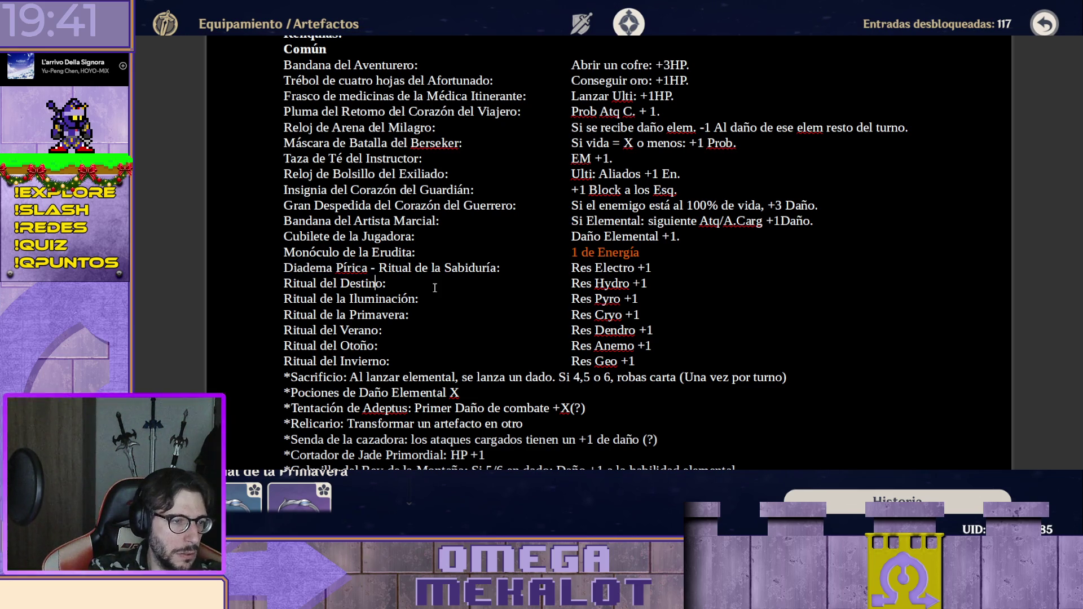
pyautogui.hotkey('ctrl', 'v')
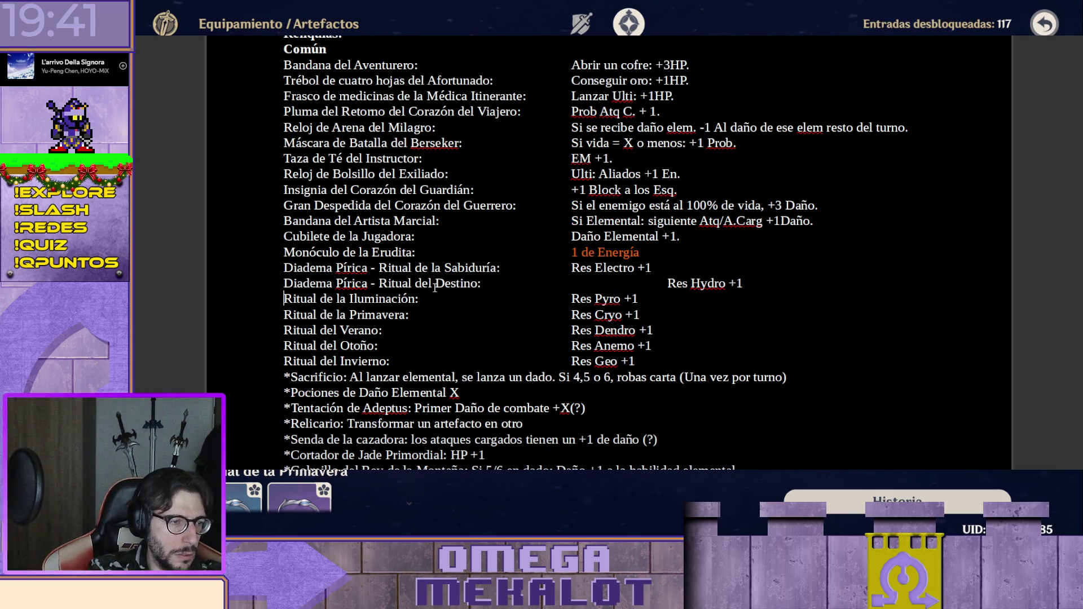
pyautogui.hotkey('ctrl', 'v')
pyautogui.press('Down')
pyautogui.press('Home')
pyautogui.hotkey('ctrl', 'v')
pyautogui.press('Down')
pyautogui.press('Home')
pyautogui.hotkey('ctrl', 'v')
pyautogui.press('Down')
pyautogui.press('Home')
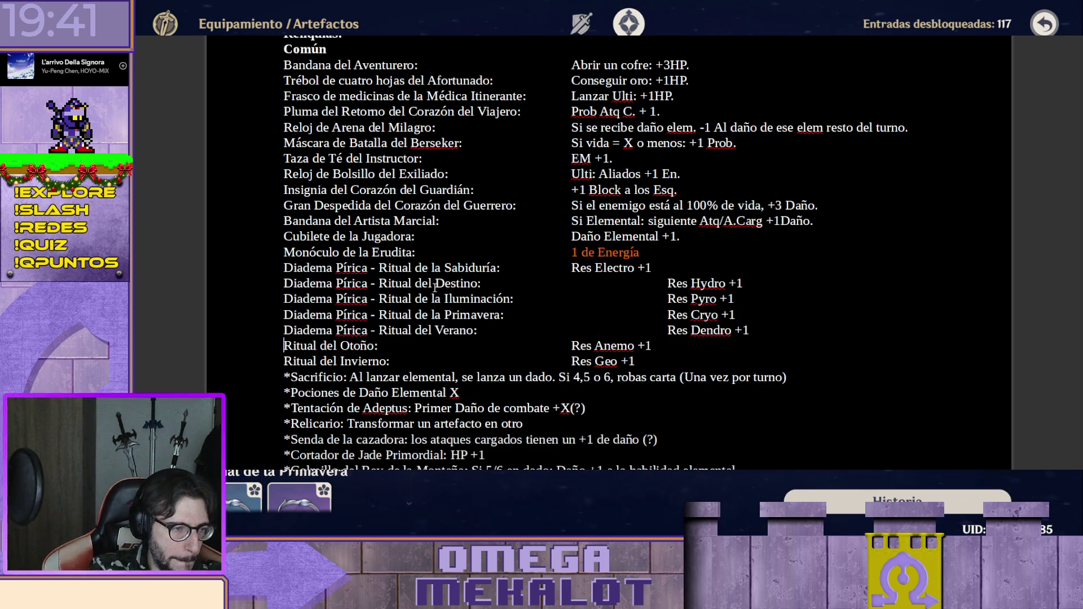
pyautogui.hotkey('ctrl', 'v')
pyautogui.press('Down')
pyautogui.press('Home')
pyautogui.hotkey('ctrl', 'v')
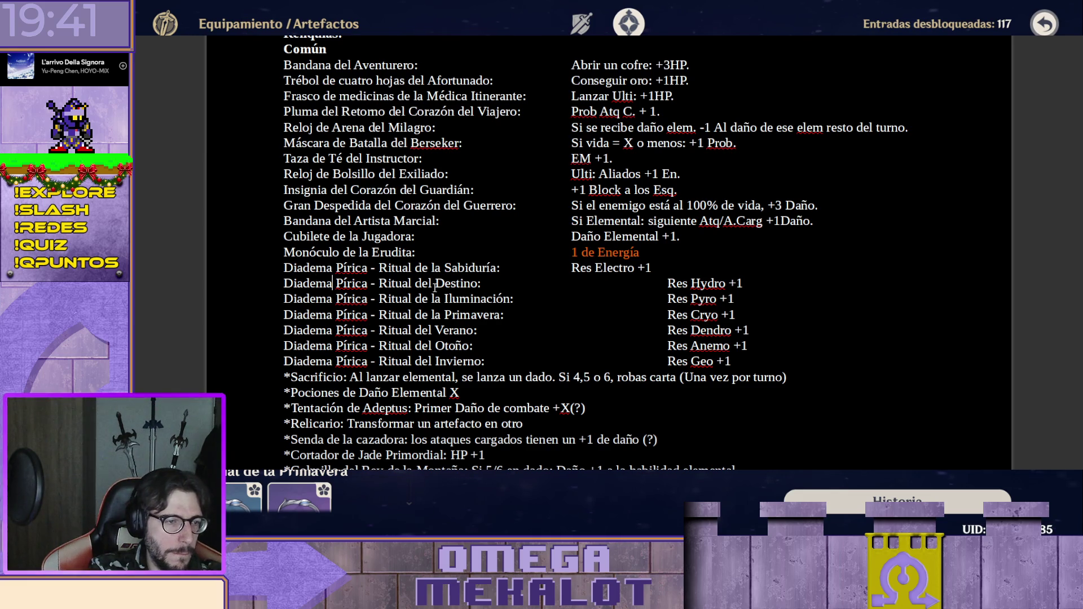
# Rename the Destino and Sabiduría prefixes to Diadema Torrencial and Diadema del Trueno.
pyautogui.hotkey('shift', 'Right')
pyautogui.hotkey('shift', 'Right')
pyautogui.hotkey('shift', 'Right')
pyautogui.hotkey('shift', 'Right')
pyautogui.hotkey('shift', 'Right')
pyautogui.hotkey('shift', 'Right')
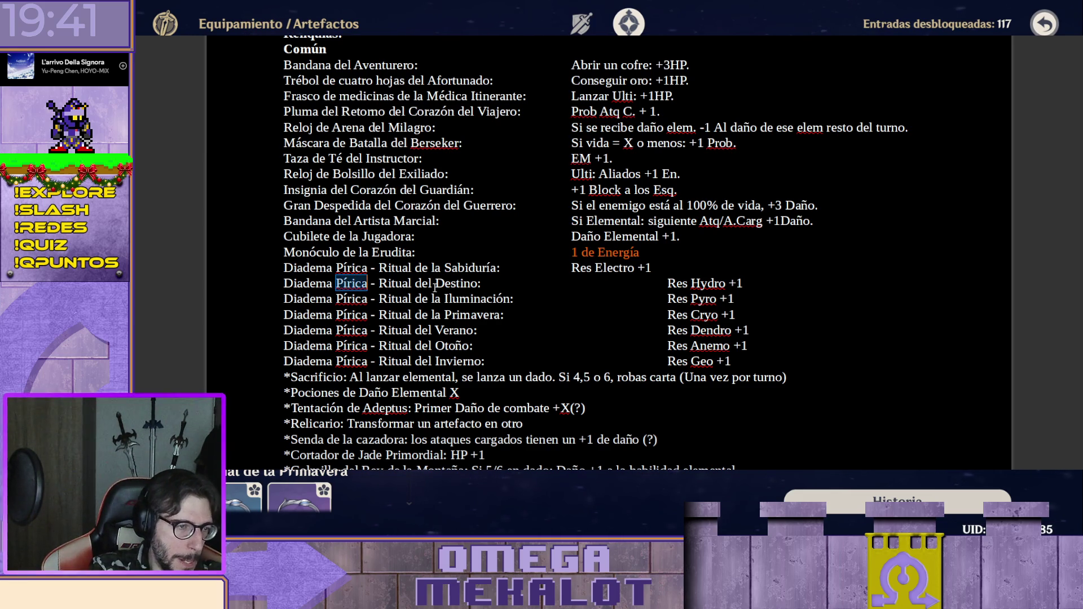
pyautogui.write('Torrencia')
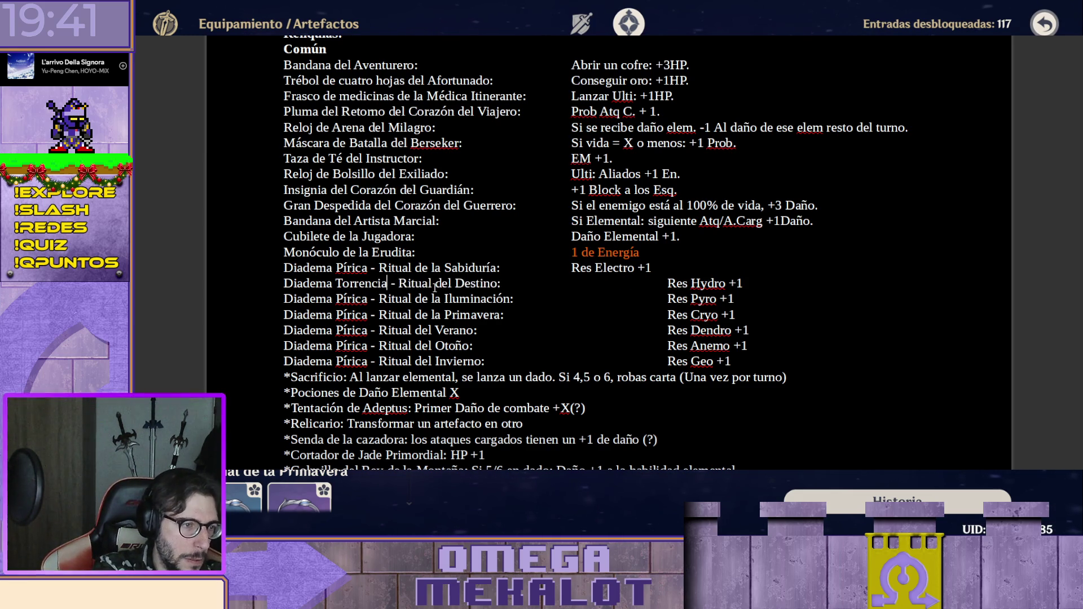
pyautogui.write('l')
pyautogui.press('Down')
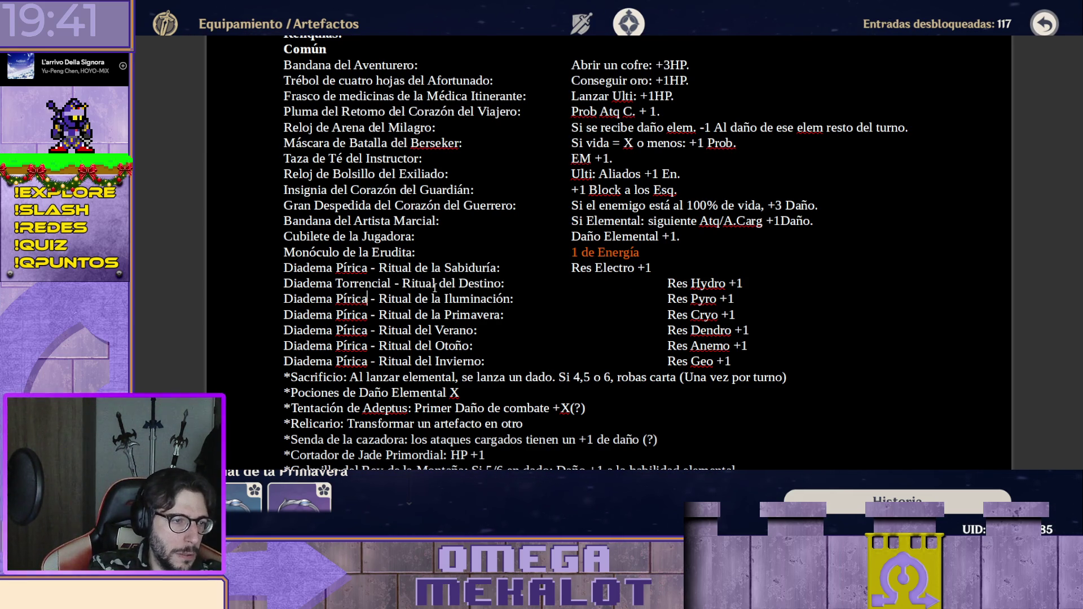
pyautogui.hotkey('shift', 'Left')
pyautogui.hotkey('shift', 'Left')
pyautogui.hotkey('shift', 'Left')
pyautogui.hotkey('shift', 'Left')
pyautogui.hotkey('shift', 'Left')
pyautogui.hotkey('shift', 'Left')
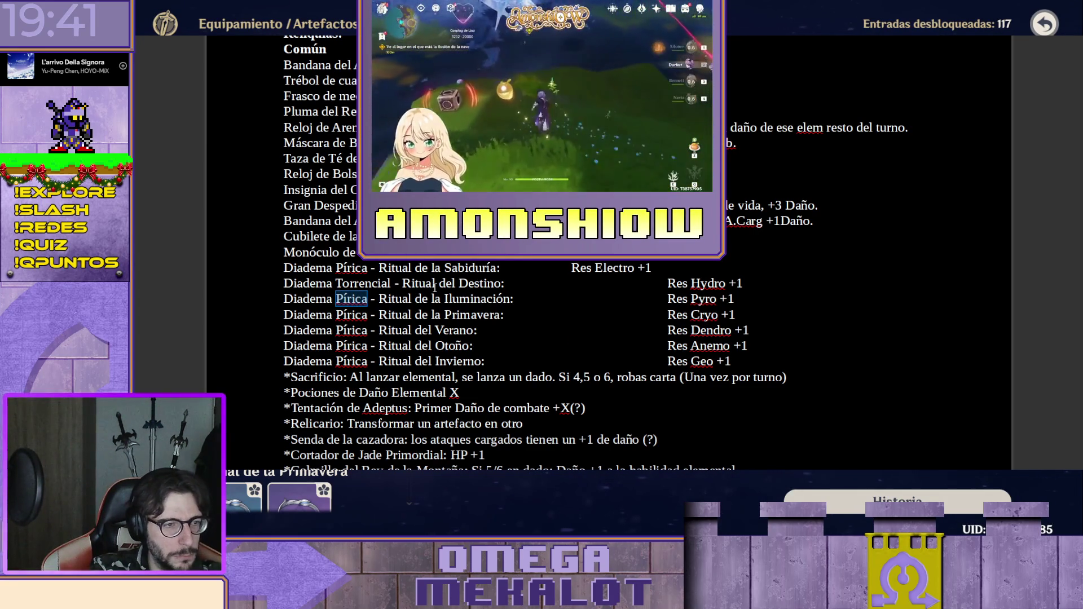
pyautogui.press('Up')
pyautogui.press('Up')
pyautogui.hotkey('shift', 'Right')
pyautogui.hotkey('shift', 'Right')
pyautogui.hotkey('shift', 'Right')
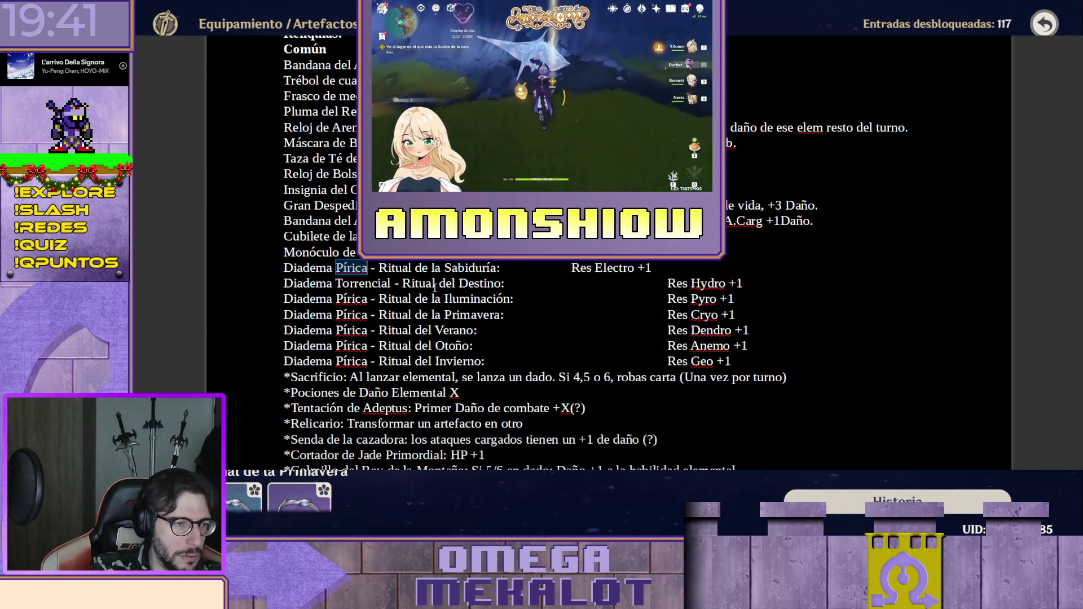
pyautogui.write('de')
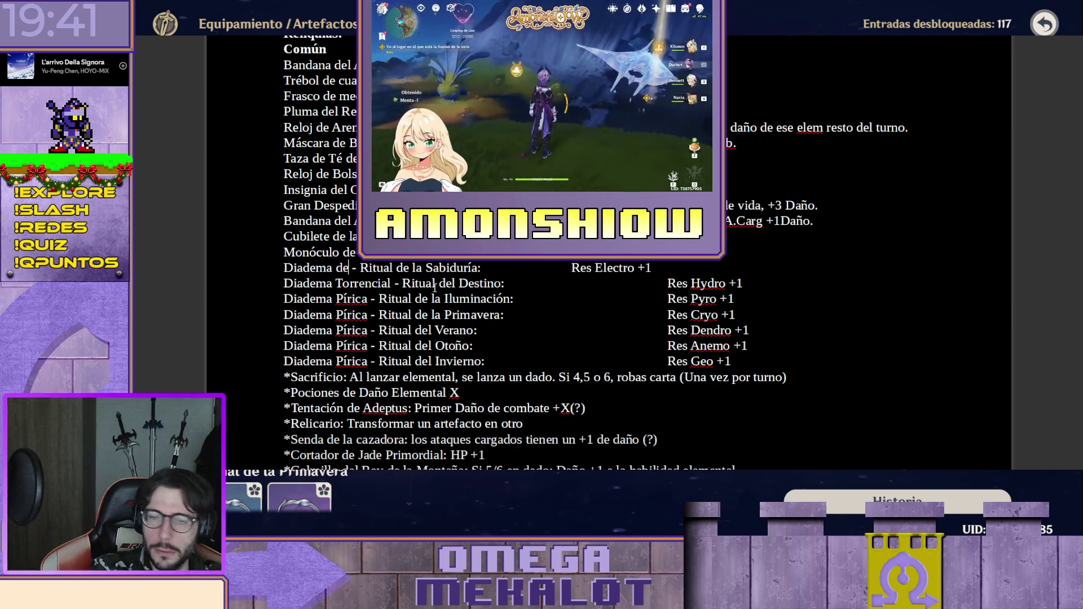
pyautogui.write('l Trueno')
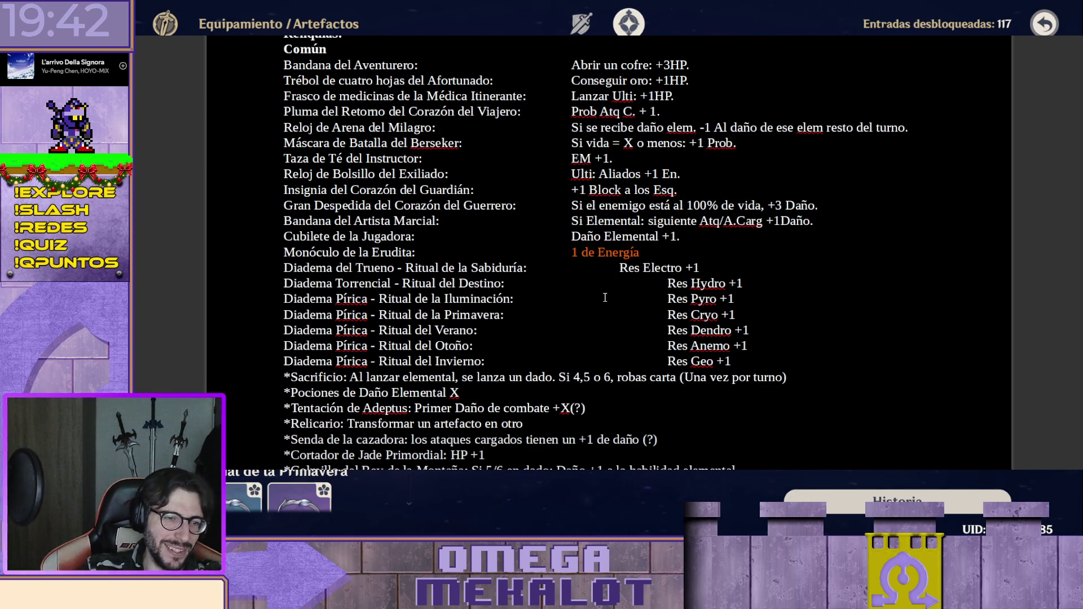
# Remove the extra indents so the Res Electro through Res Geo effects sit in their column.
pyautogui.press('BackSpace')
pyautogui.press('Delete')
pyautogui.press('Delete')
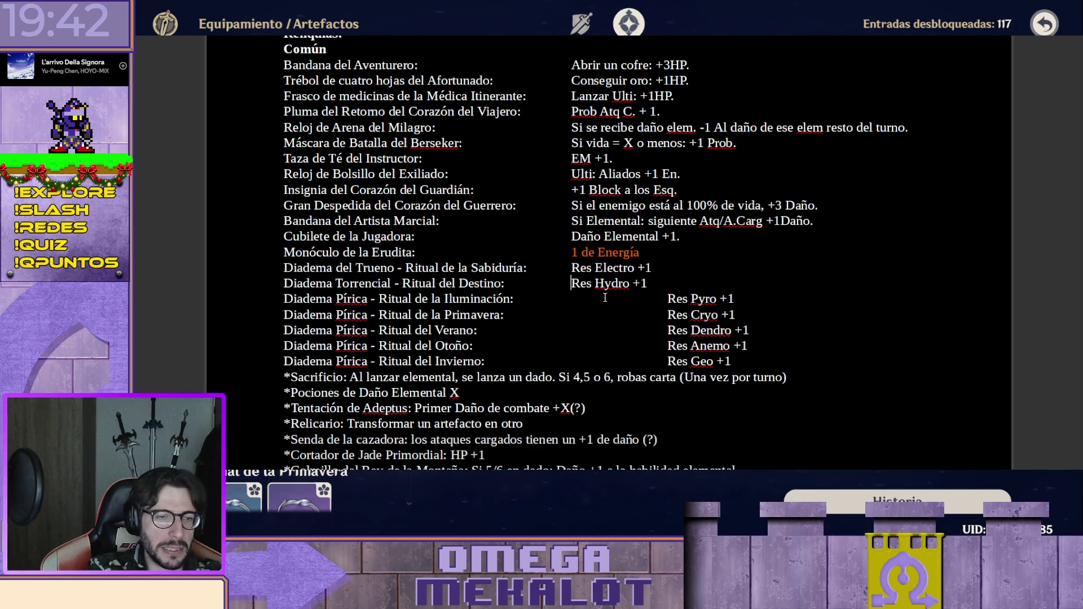
pyautogui.press('Down')
pyautogui.press('Delete')
pyautogui.press('Delete')
pyautogui.press('Down')
pyautogui.press('Delete')
pyautogui.press('Delete')
pyautogui.press('Down')
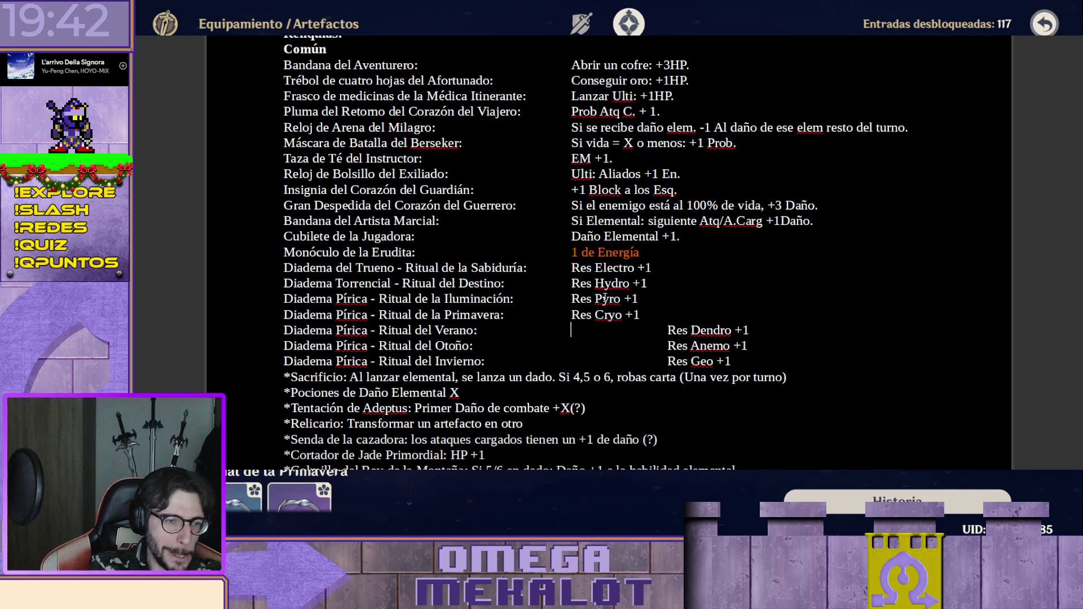
pyautogui.press('Delete')
pyautogui.press('Delete')
pyautogui.press('Down')
pyautogui.press('Delete')
pyautogui.press('Delete')
pyautogui.press('Down')
pyautogui.press('Delete')
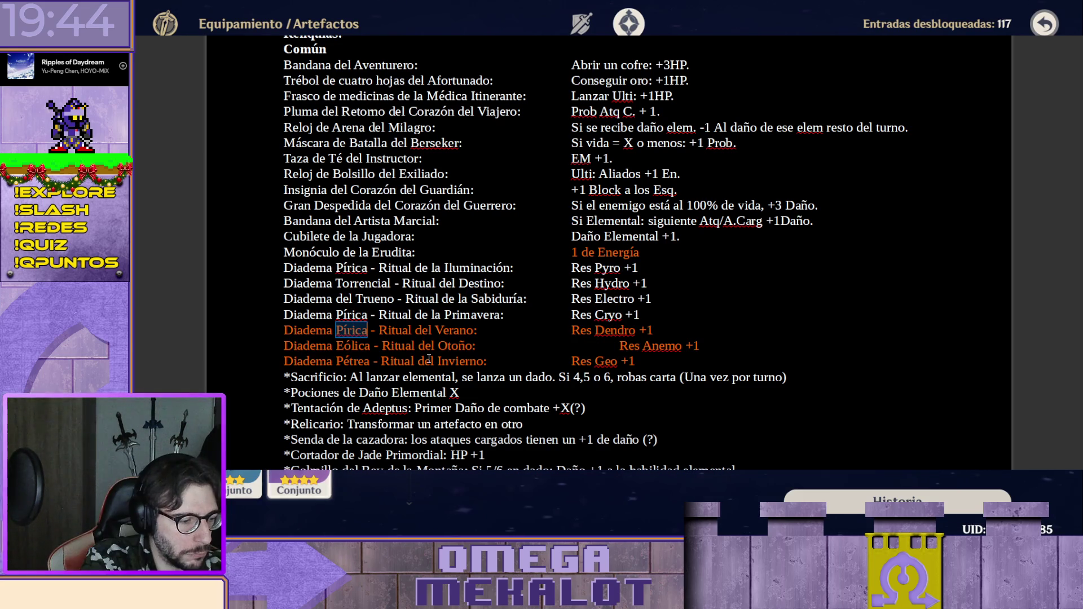
pyautogui.write('Floral')
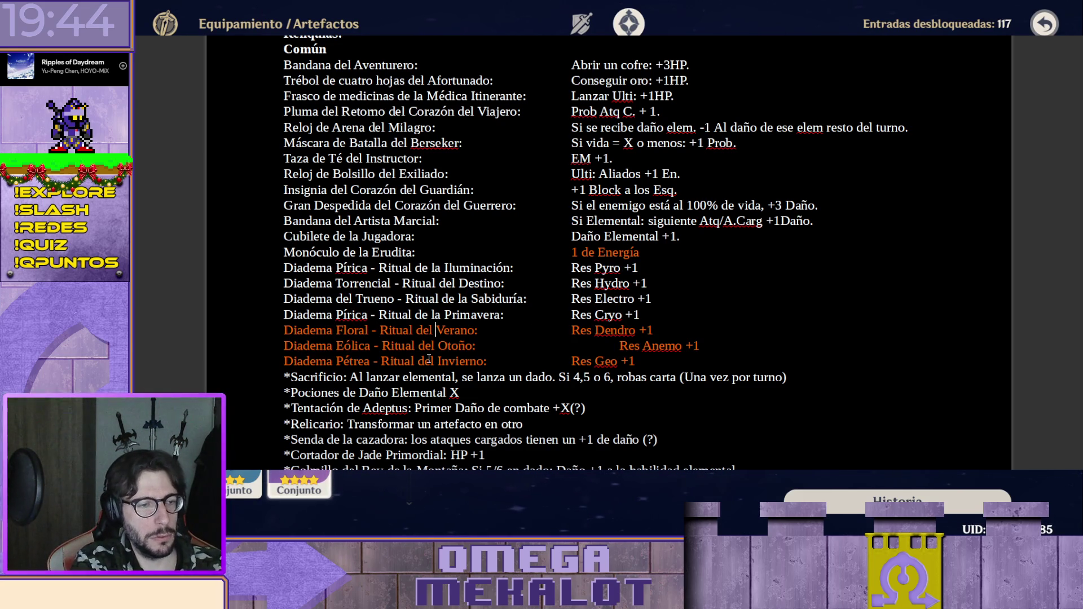
# Realign Res Anemo +1, rename the Primavera line to Diadema de la Escarcha and realign Res Cryo +1.
pyautogui.press('Down')
pyautogui.press('End')
pyautogui.press('Delete')
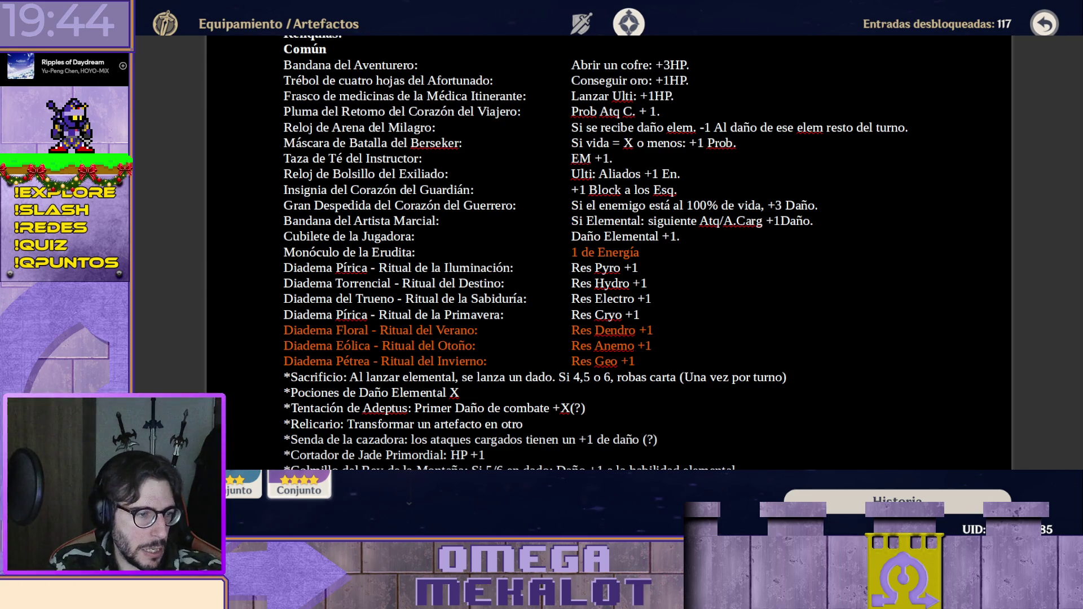
pyautogui.doubleClick(354, 314)
pyautogui.write('del')
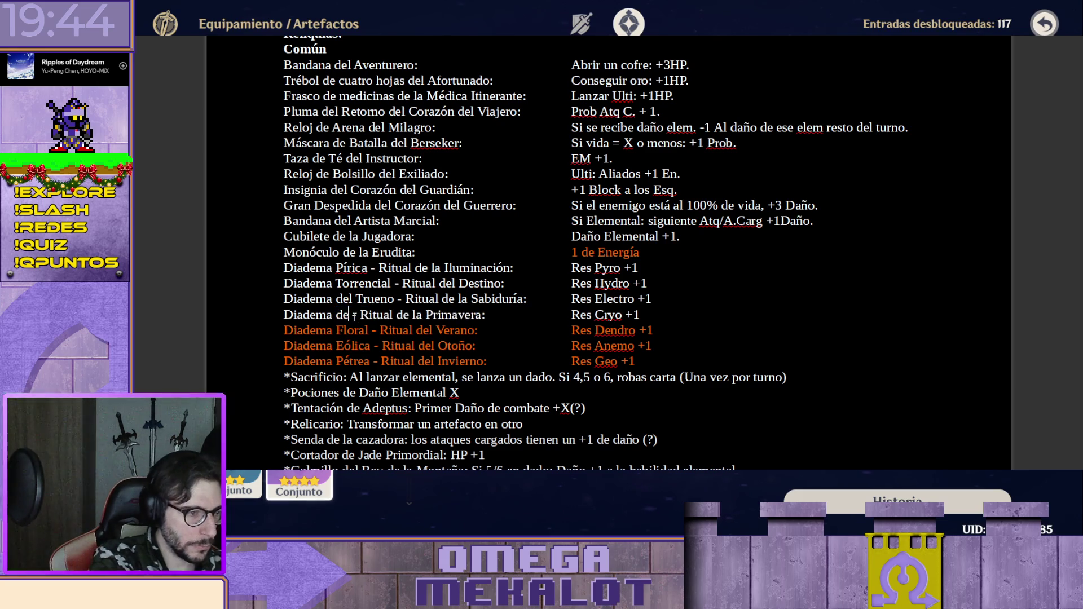
pyautogui.press('BackSpace')
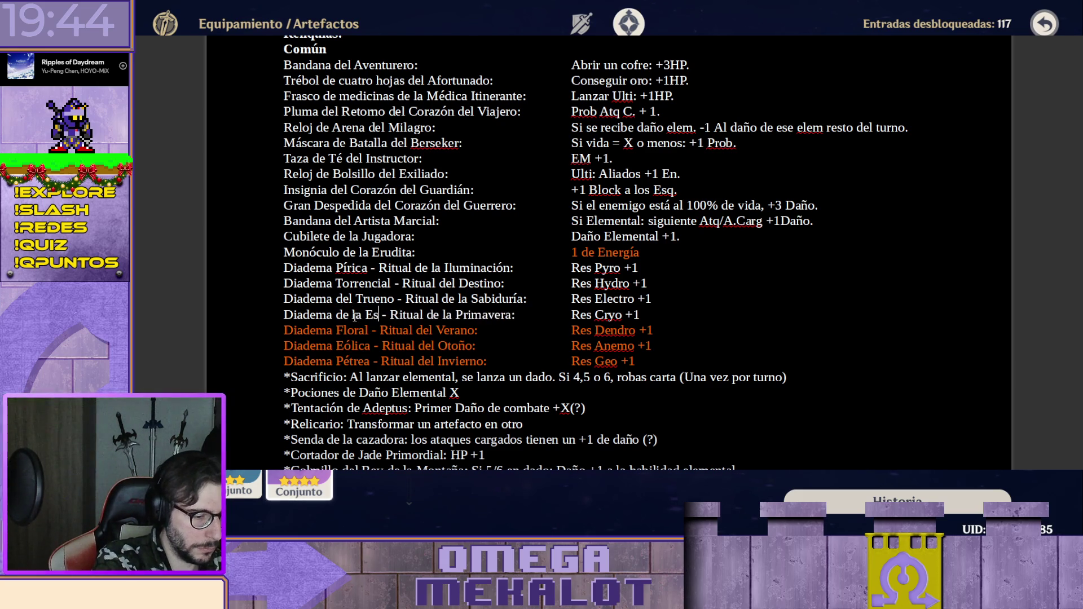
pyautogui.write('la Escarcha')
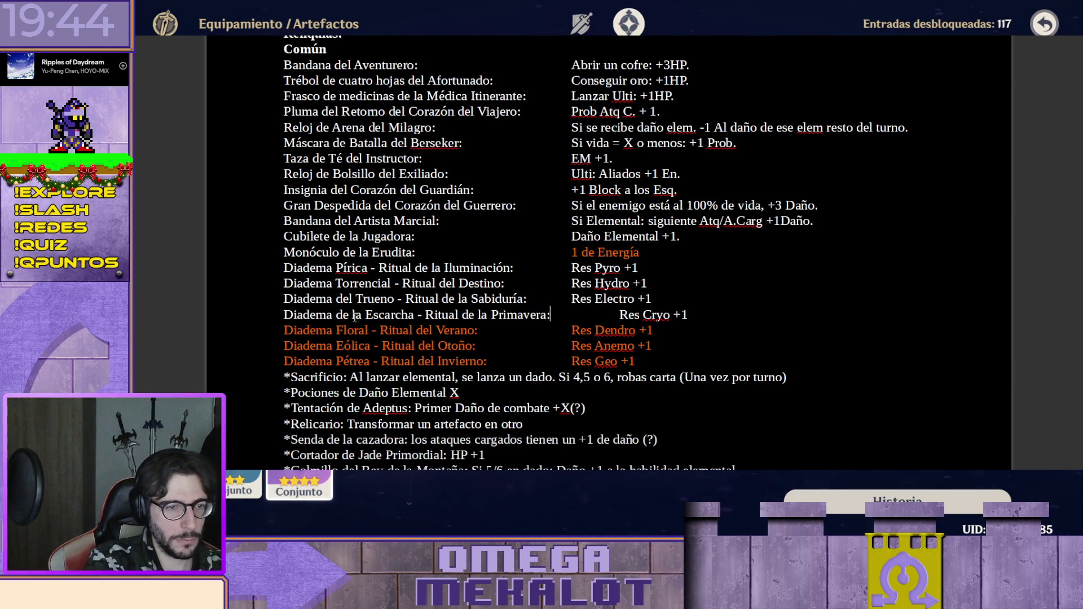
pyautogui.press('BackSpace')
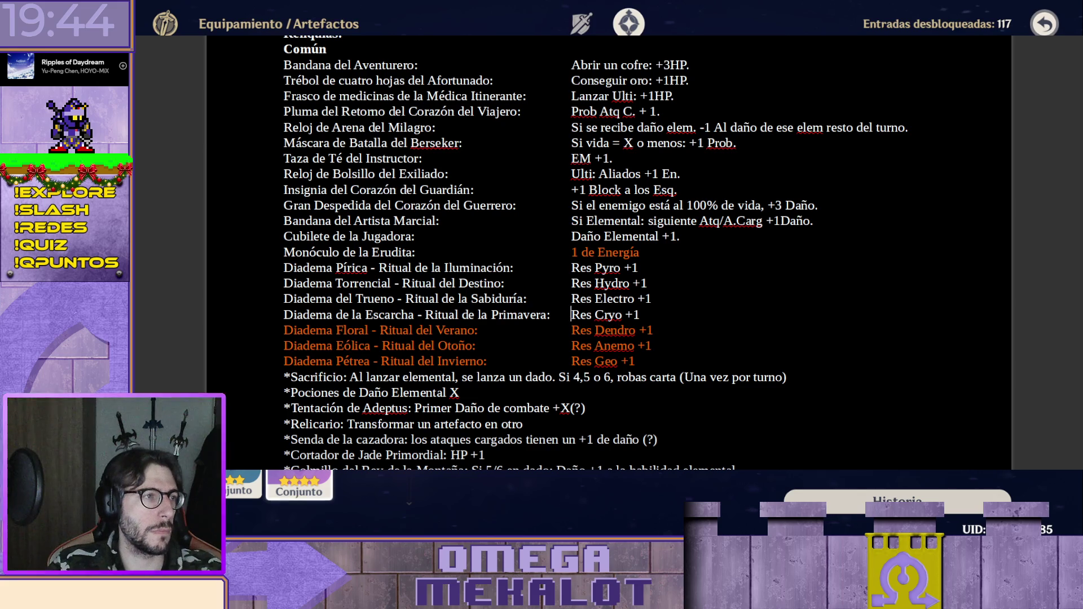
pyautogui.scroll(-1, 516, 208)
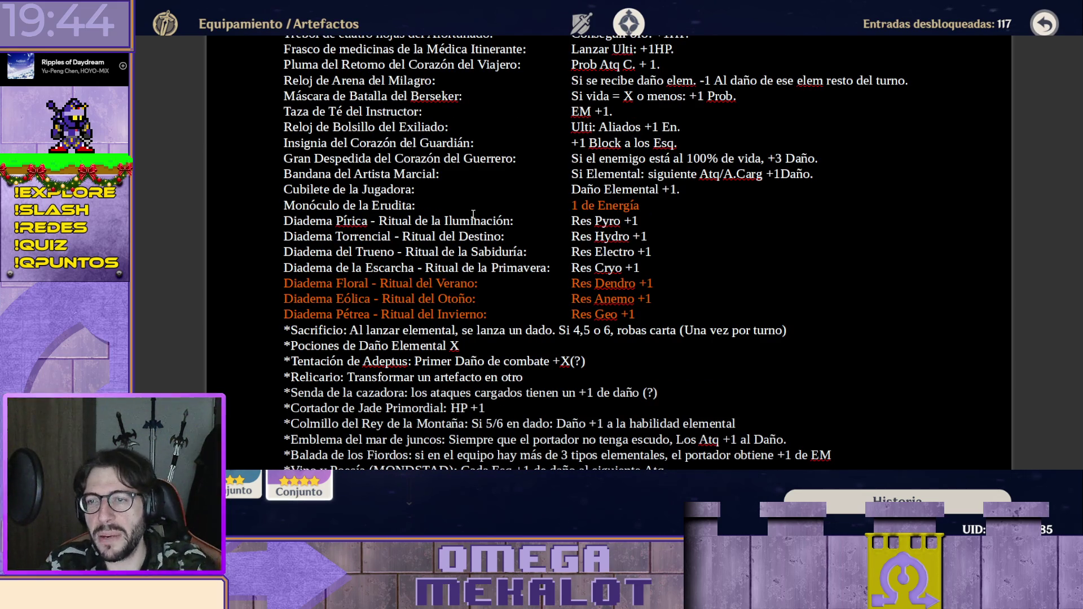
pyautogui.scroll(1, 504, 207)
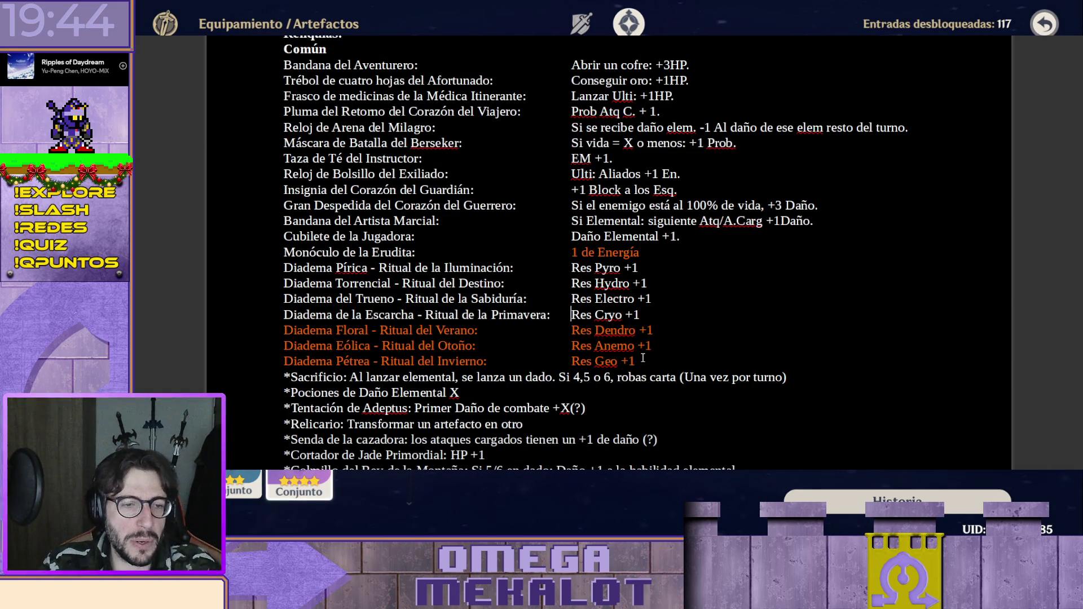
# Select the orange and white Diadema lines to review them, then switch to the game's artifact screen.
pyautogui.moveTo(643, 358); pyautogui.dragTo(238, 325)
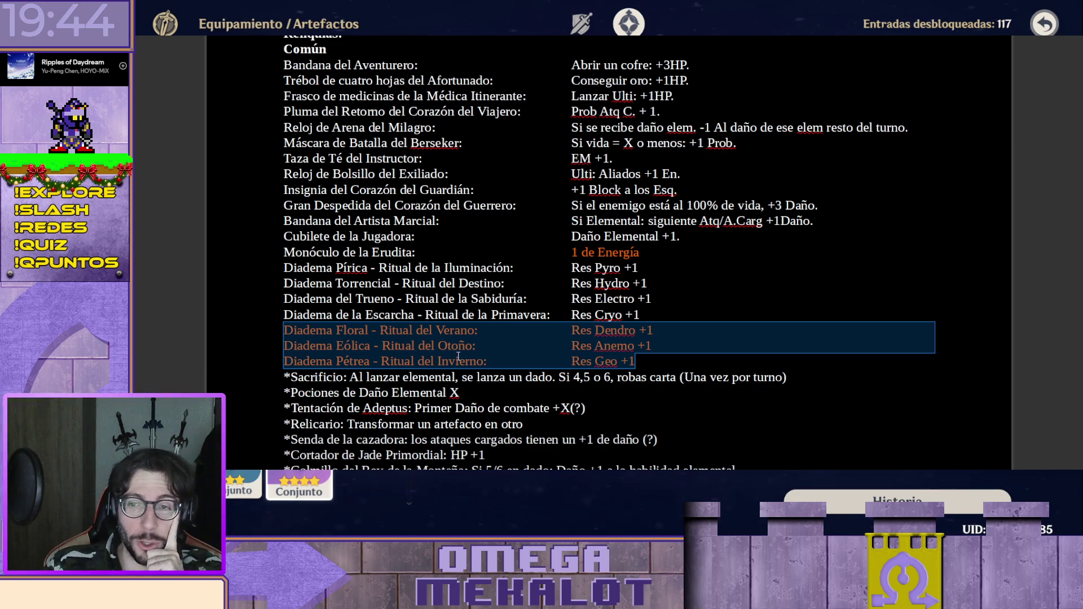
pyautogui.click(339, 298)
pyautogui.moveTo(280, 271)
pyautogui.mouseDown()
pyautogui.moveTo(303, 283)
pyautogui.moveTo(696, 311)
pyautogui.mouseUp()
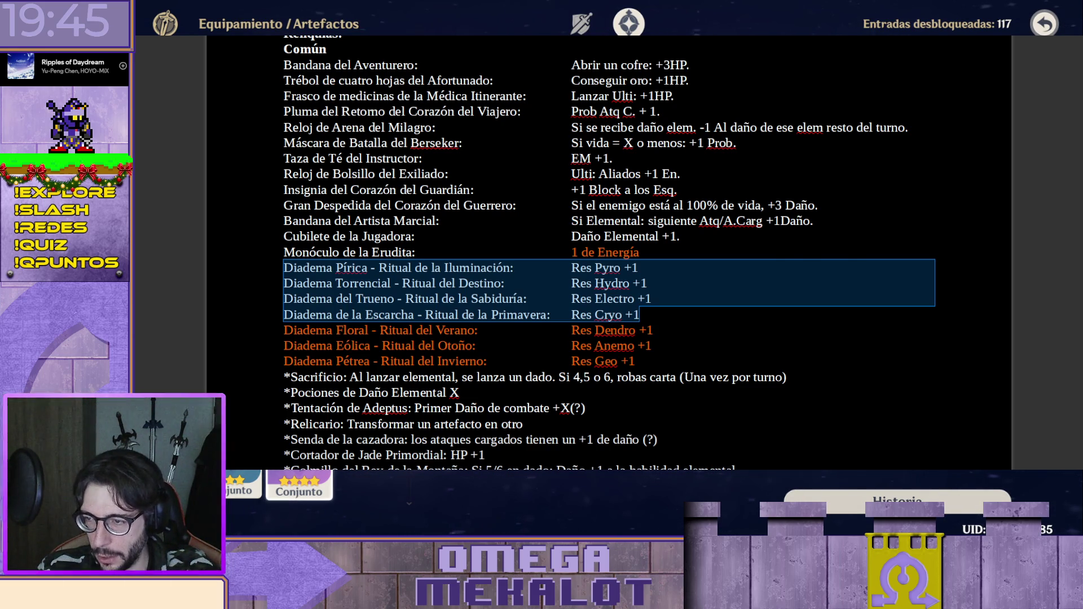
pyautogui.hotkey('alt', 'Tab')
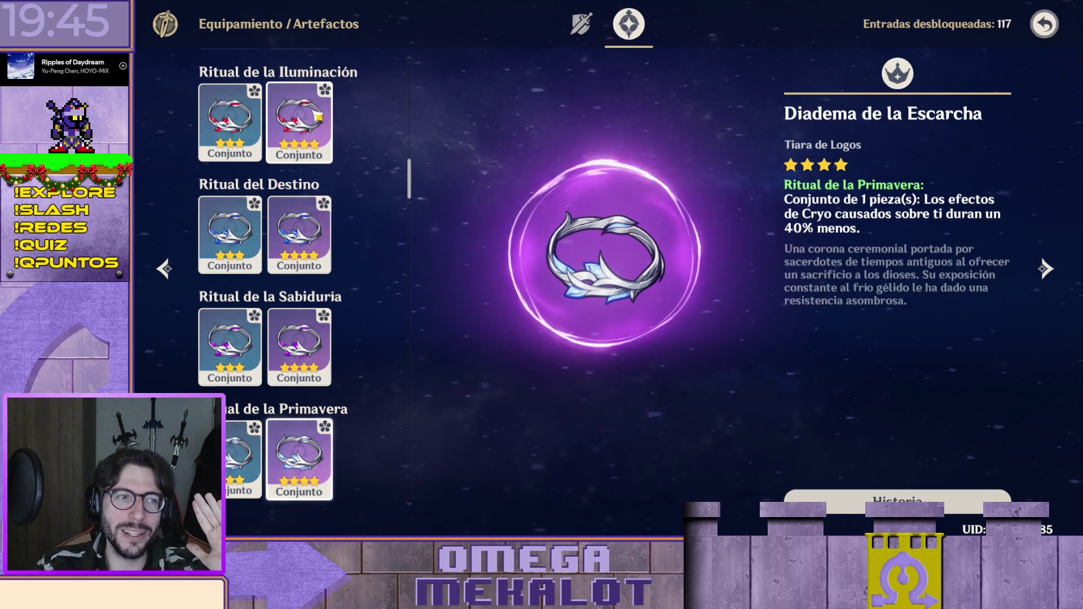
pyautogui.click(318, 117)
pyautogui.click(322, 230)
pyautogui.click(323, 343)
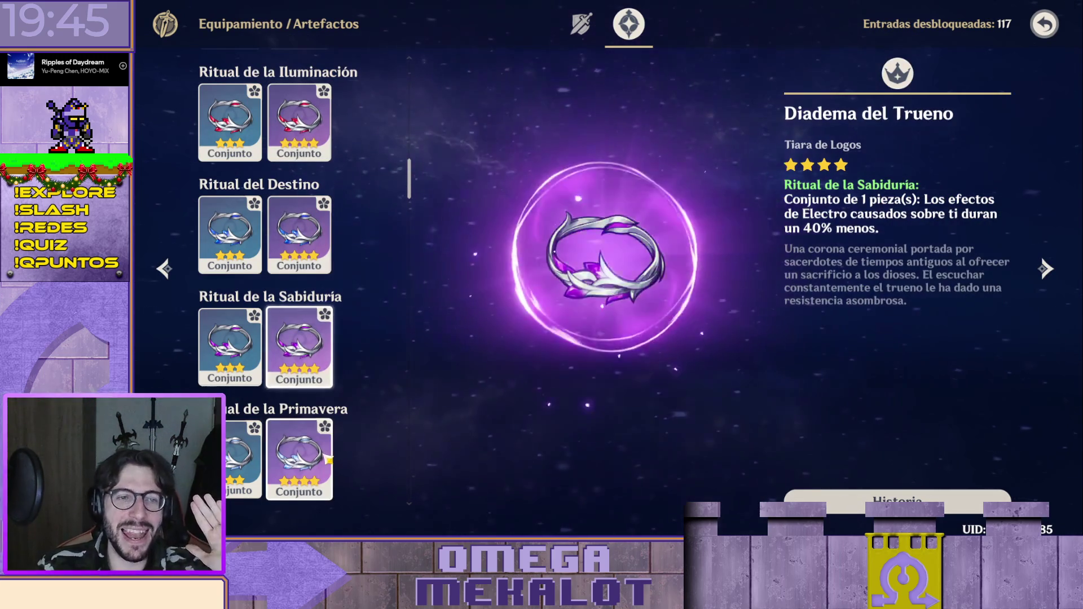
pyautogui.click(328, 457)
pyautogui.scroll(-1, 379, 291)
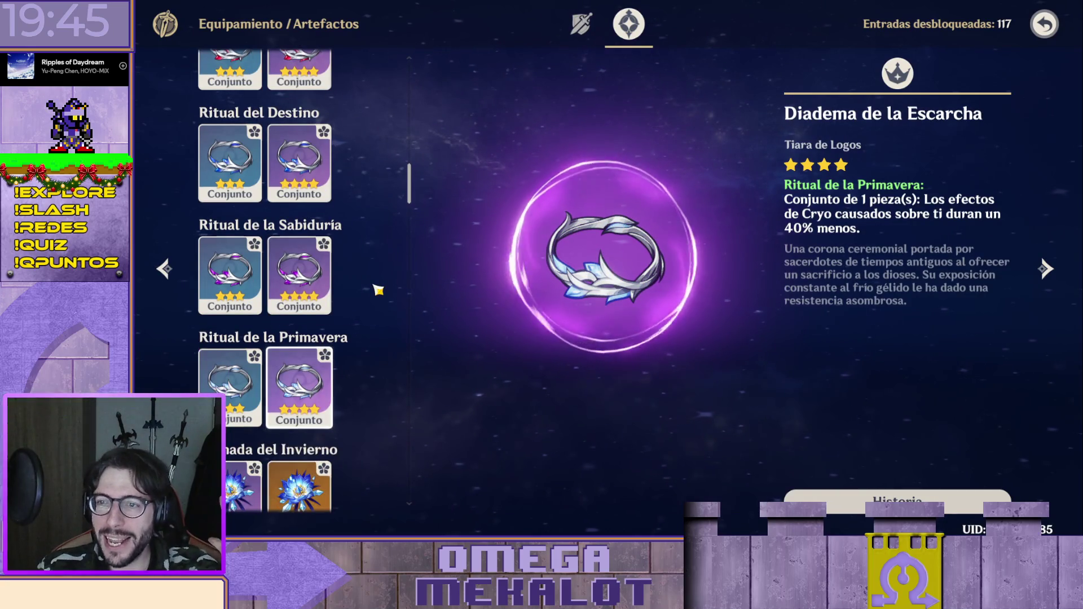
pyautogui.scroll(1, 379, 290)
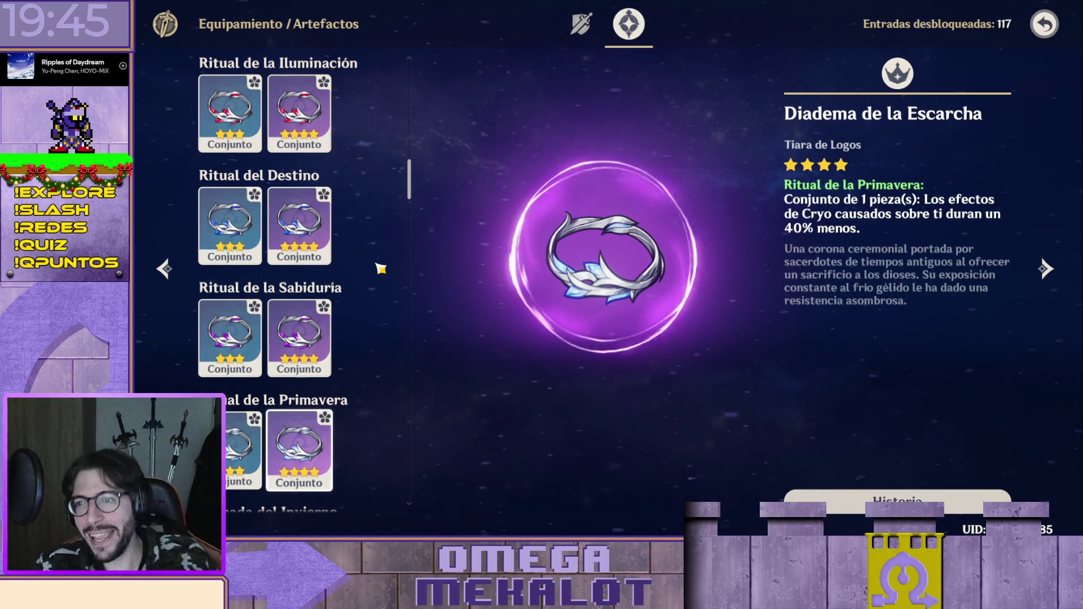
pyautogui.scroll(1, 381, 268)
pyautogui.scroll(1, 375, 279)
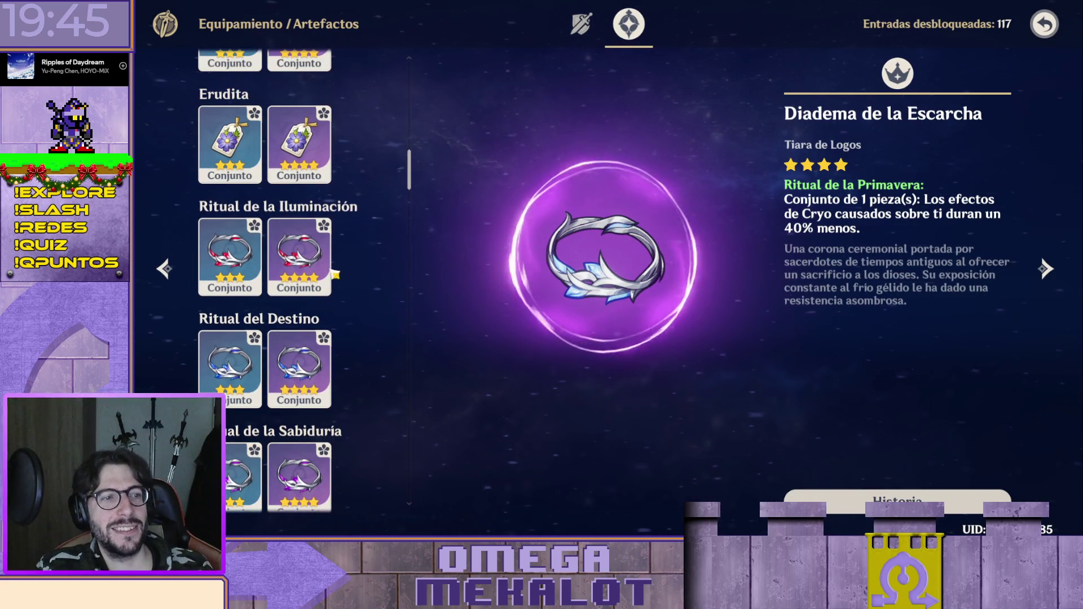
pyautogui.click(333, 273)
pyautogui.click(325, 338)
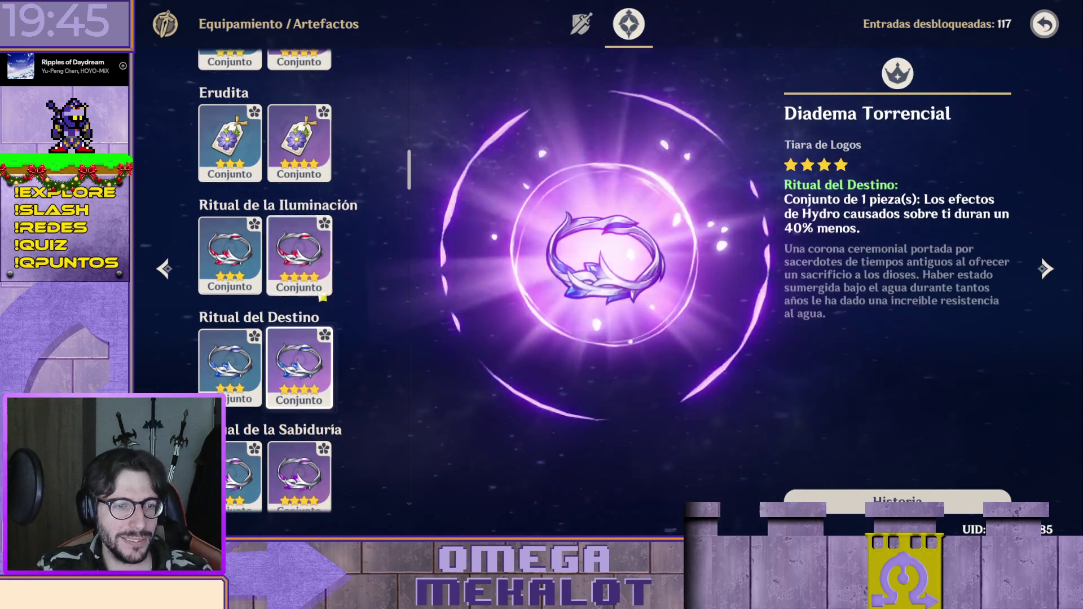
pyautogui.click(298, 475)
pyautogui.click(320, 271)
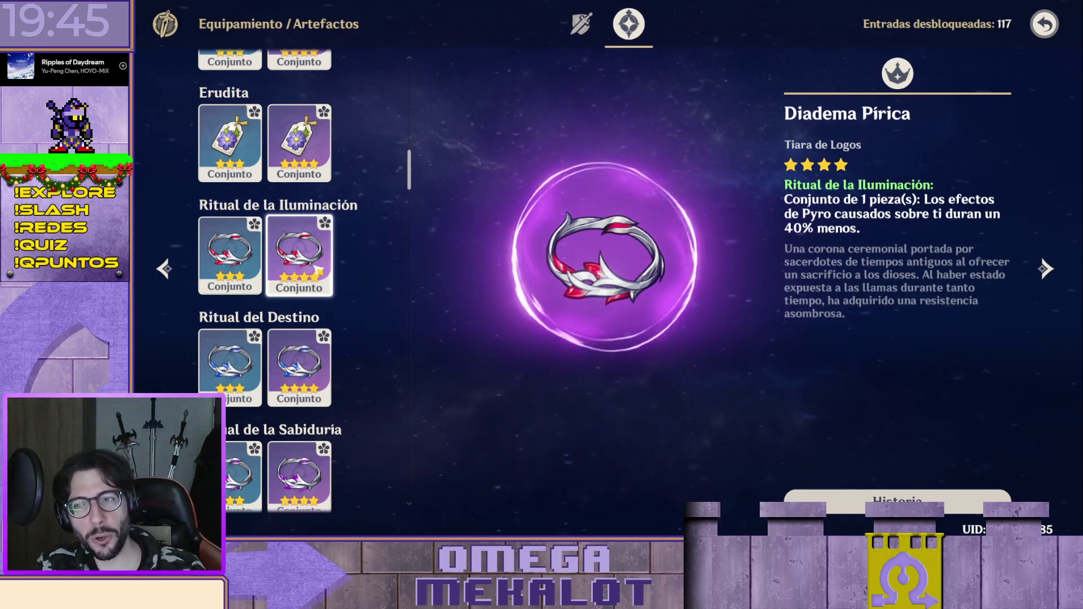
pyautogui.click(329, 351)
pyautogui.scroll(-1, 349, 354)
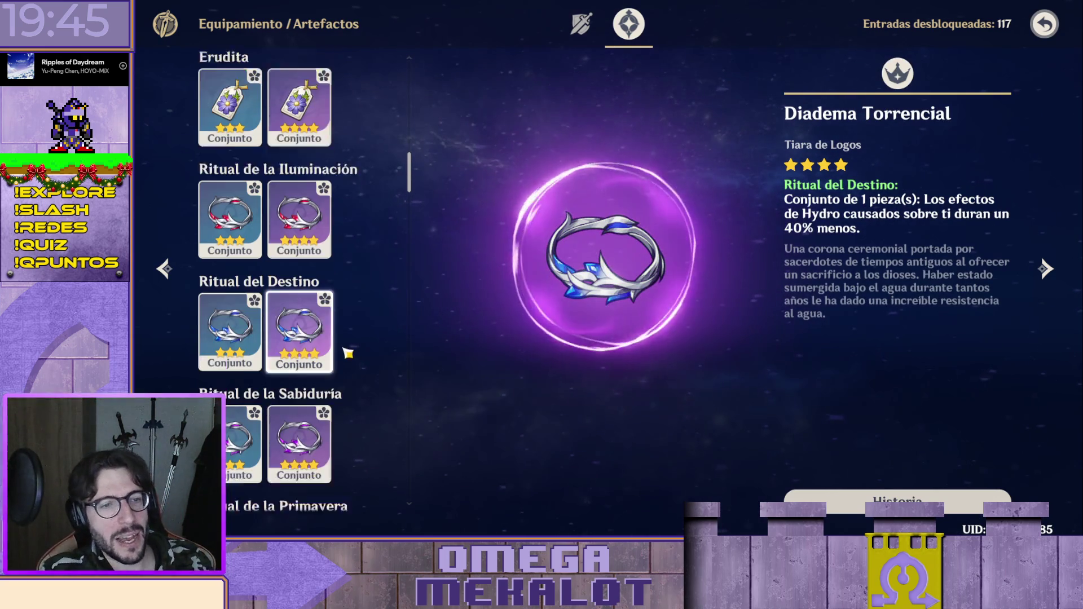
pyautogui.scroll(-1, 348, 353)
pyautogui.click(320, 409)
pyautogui.scroll(-1, 321, 409)
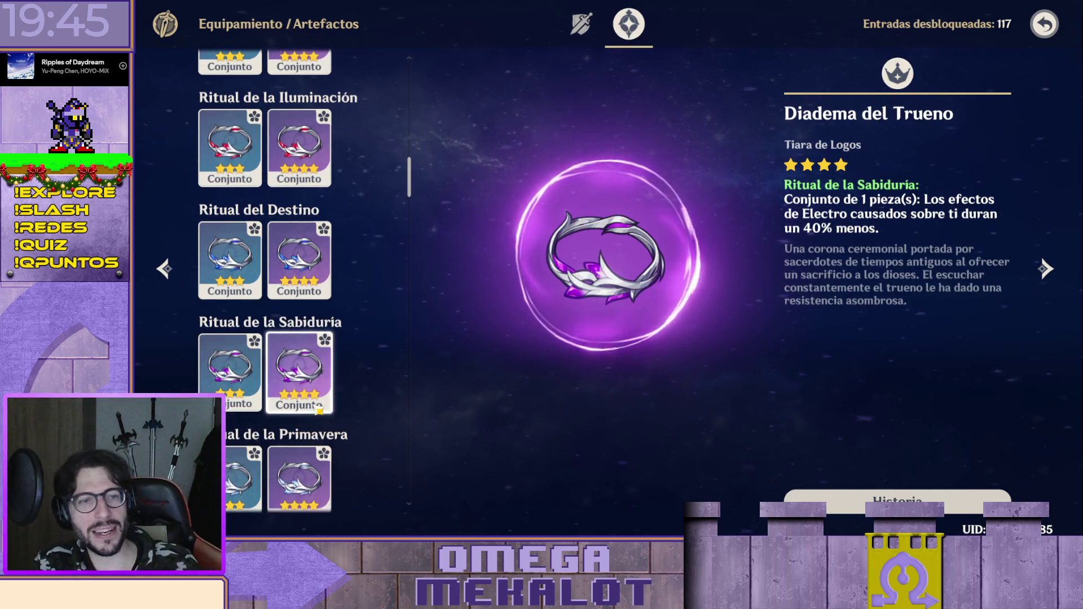
pyautogui.click(299, 474)
pyautogui.scroll(-2, 376, 329)
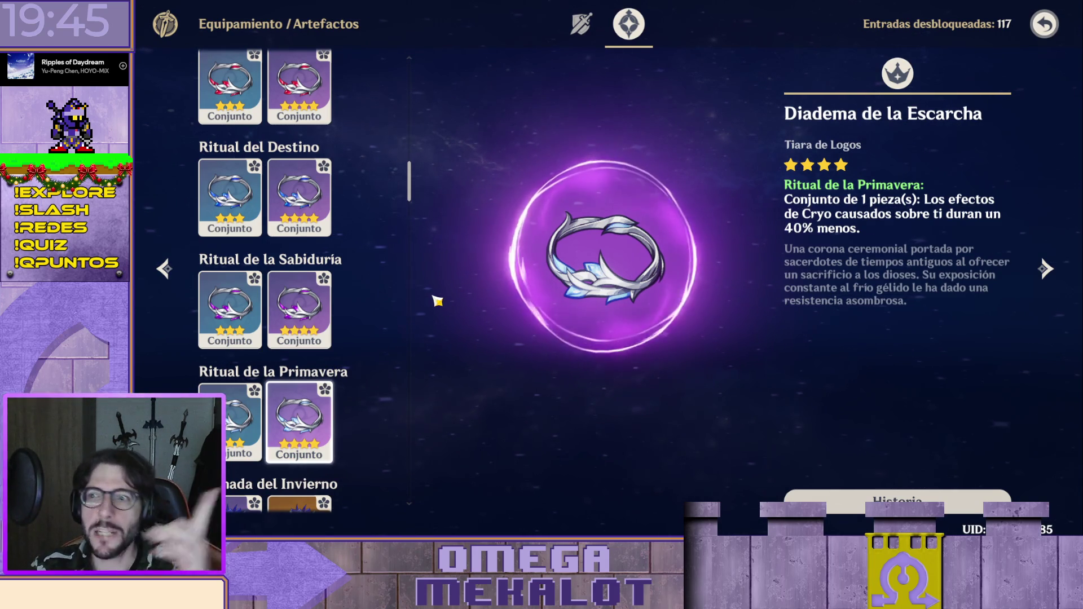
pyautogui.scroll(-3, 339, 257)
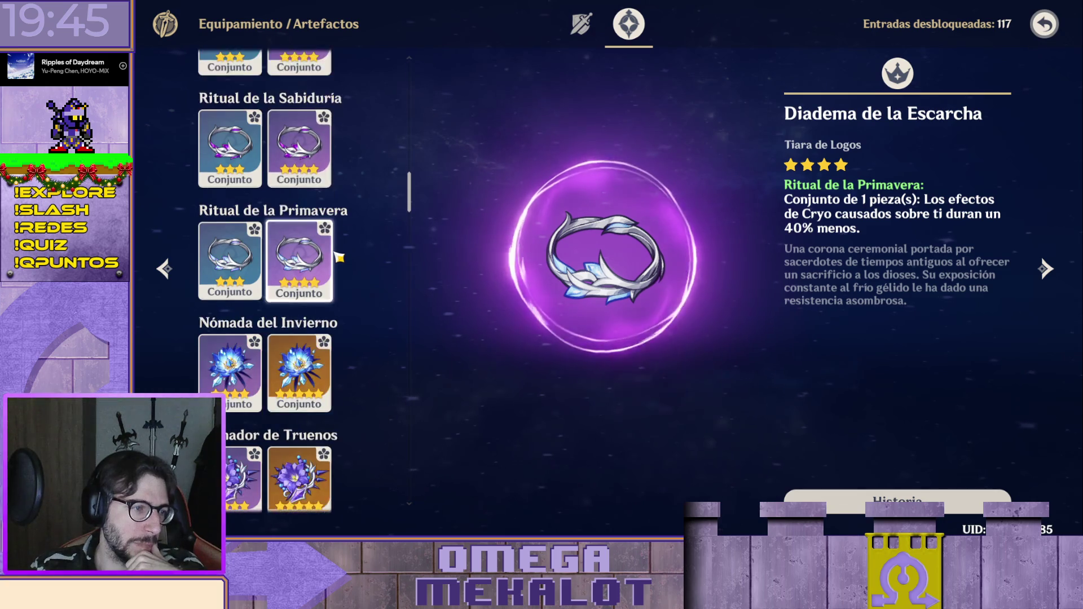
pyautogui.scroll(-2, 339, 257)
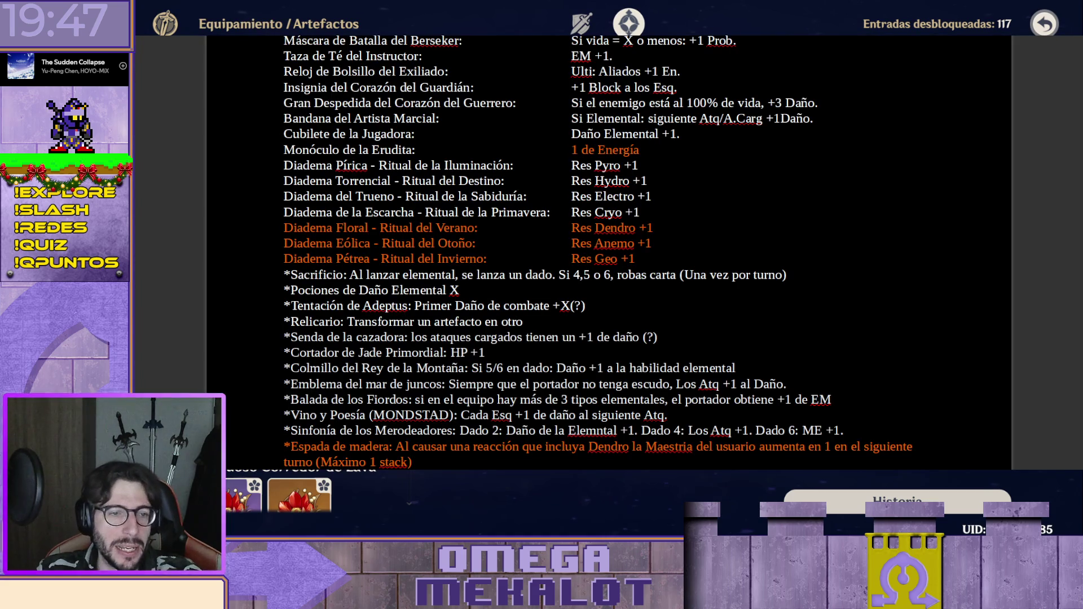
pyautogui.scroll(-3, 719, 293)
pyautogui.scroll(1, 718, 218)
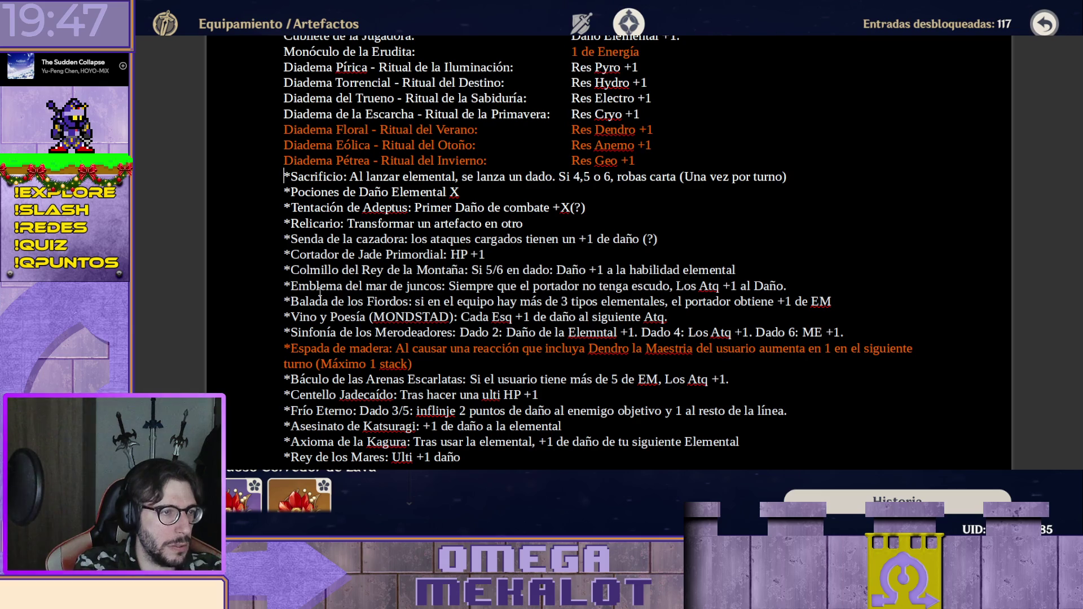
# Move the *Sacrificio line to after *Rey de los Mares and place the caret on the Pociones note.
pyautogui.hotkey('shift', 'End')
pyautogui.press('Delete')
pyautogui.scroll(5, 319, 294)
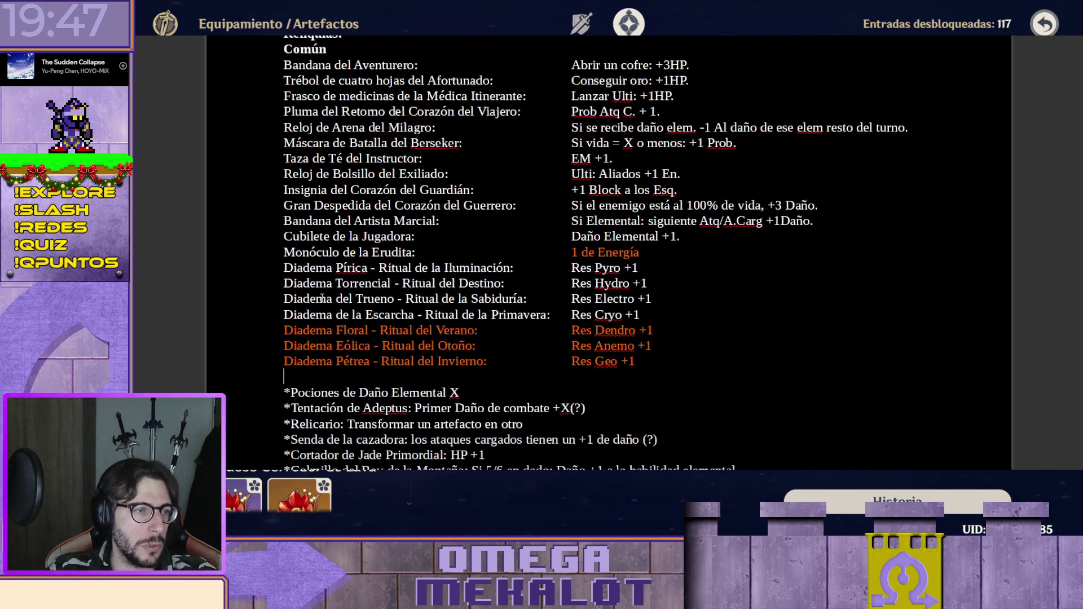
pyautogui.scroll(-8, 360, 292)
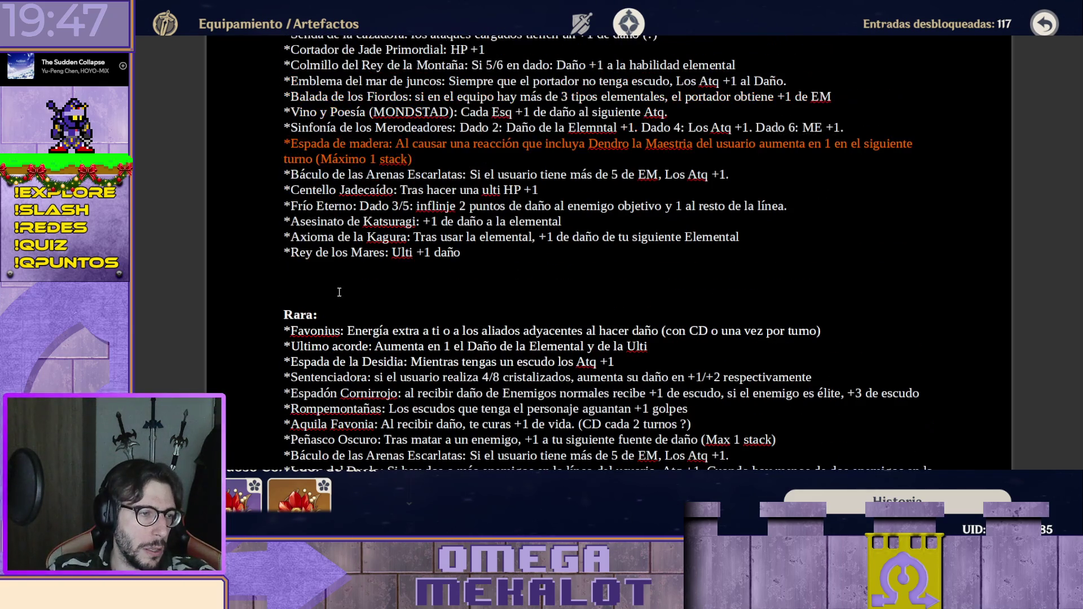
pyautogui.hotkey('ctrl', 'z')
pyautogui.scroll(3, 355, 284)
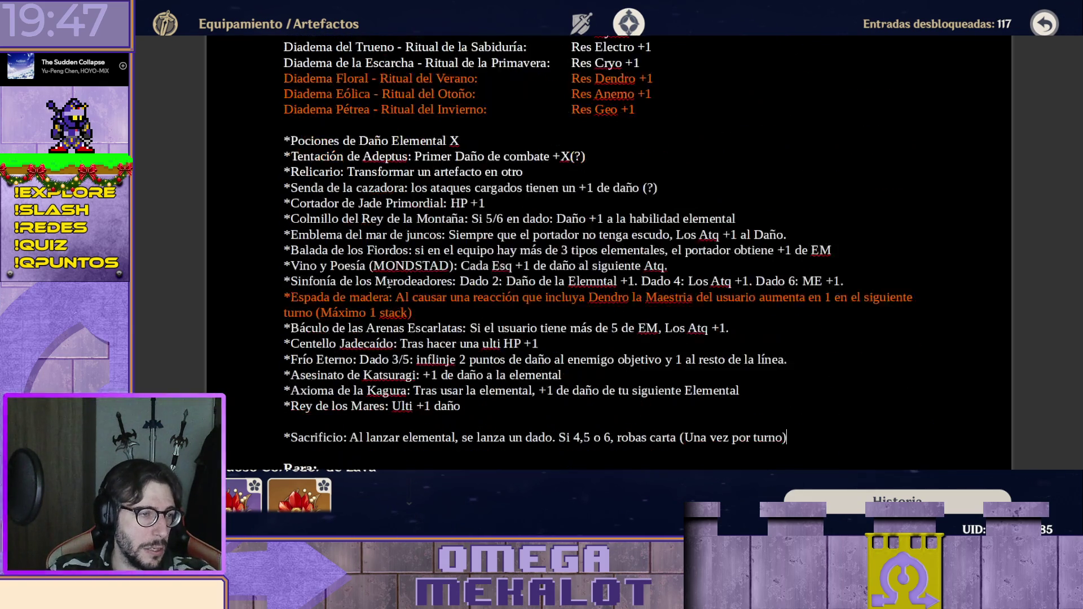
pyautogui.scroll(3, 389, 282)
pyautogui.scroll(-1, 389, 282)
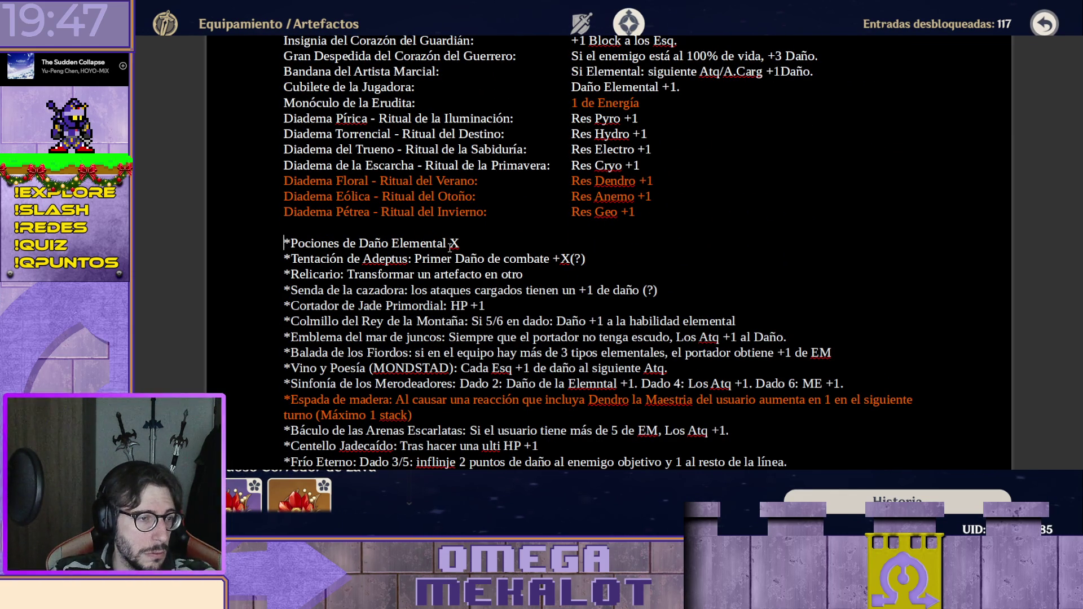
pyautogui.keyDown('shift'); pyautogui.click(468, 243); pyautogui.keyUp('shift')
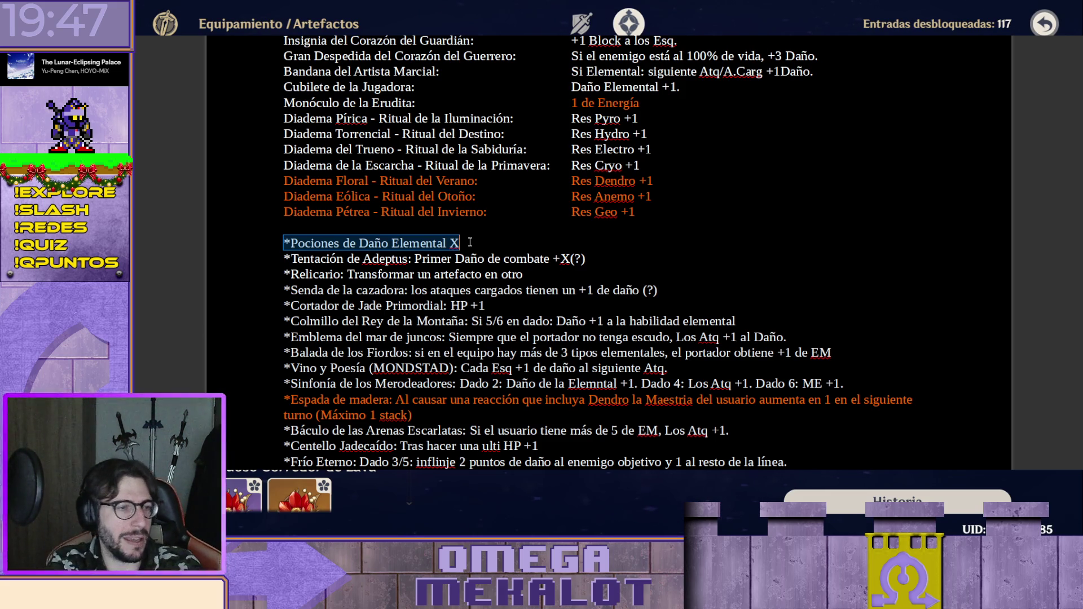
# Remove the *Pociones de Daño Elemental X and *Tentación de Adeptus notes from the common list.
pyautogui.press('BackSpace')
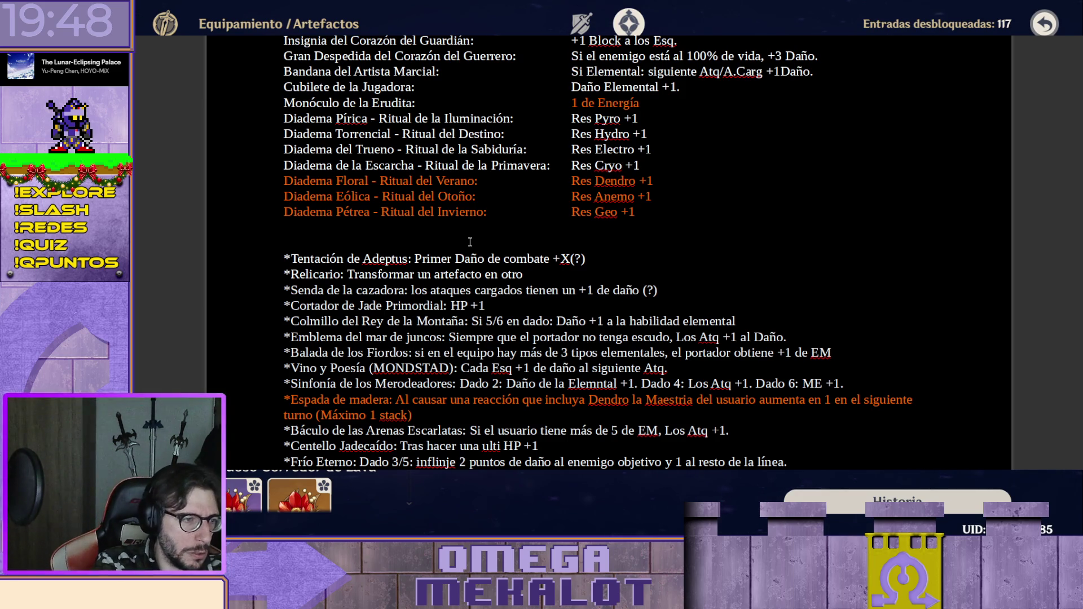
pyautogui.hotkey('shift', 'End')
pyautogui.hotkey('ctrl', 'c')
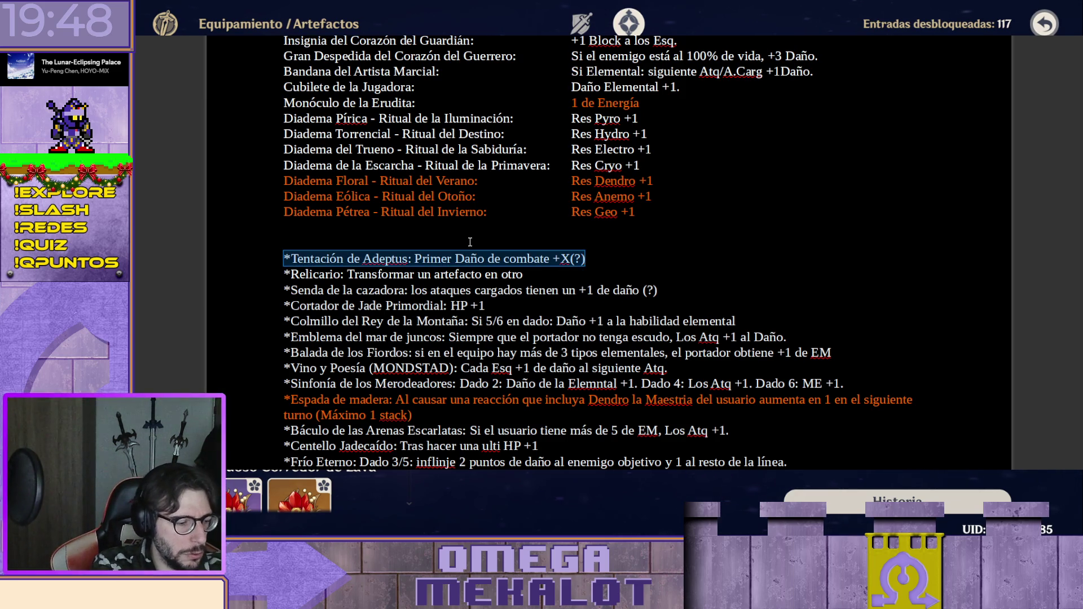
pyautogui.press('BackSpace')
pyautogui.scroll(-10, 475, 296)
pyautogui.scroll(-10, 484, 385)
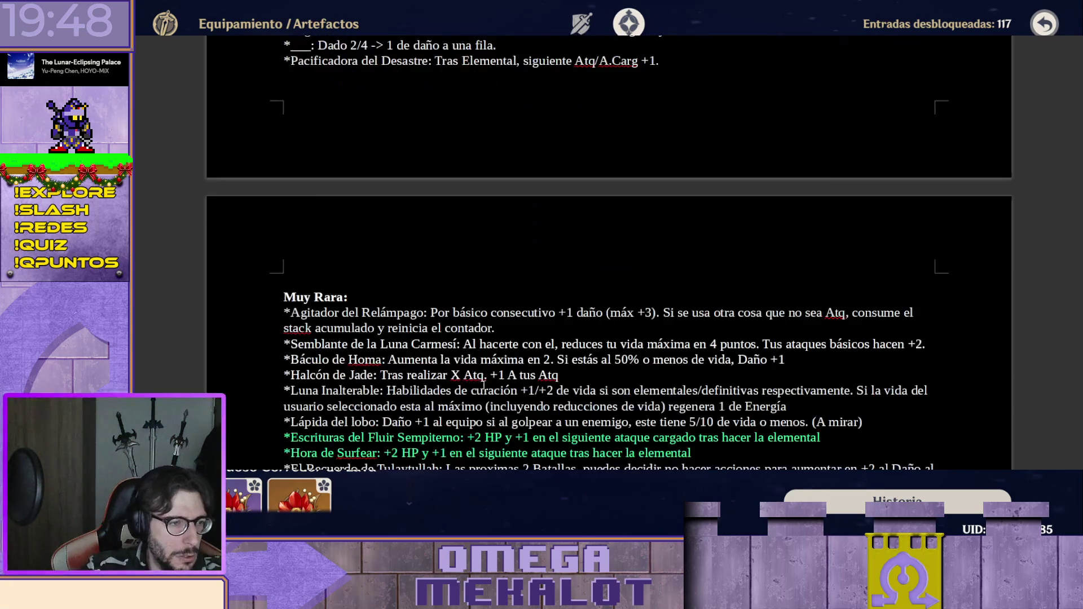
pyautogui.scroll(-2, 484, 385)
pyautogui.scroll(-5, 463, 327)
pyautogui.scroll(-5, 462, 327)
pyautogui.scroll(-5, 453, 293)
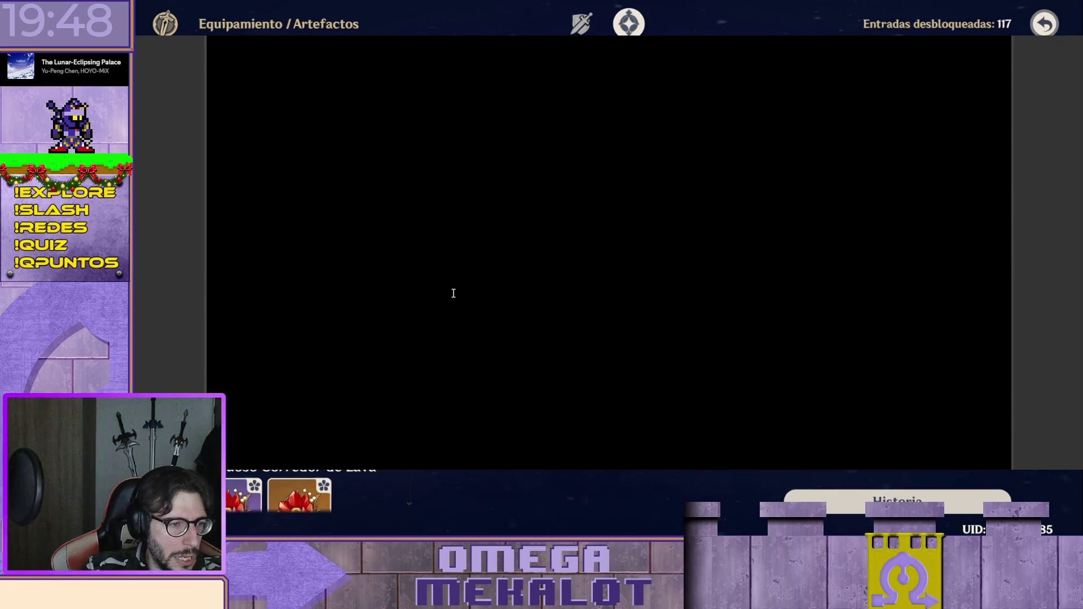
pyautogui.scroll(5, 453, 294)
pyautogui.scroll(5, 440, 280)
pyautogui.scroll(-3, 424, 255)
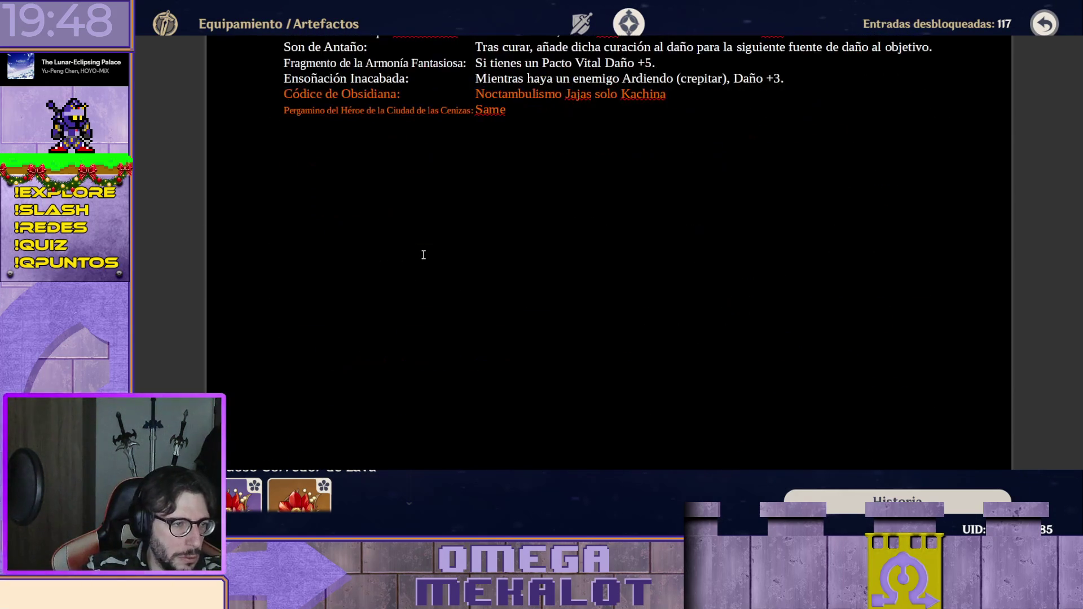
pyautogui.scroll(5, 423, 255)
pyautogui.scroll(-5, 408, 260)
pyautogui.scroll(5, 406, 217)
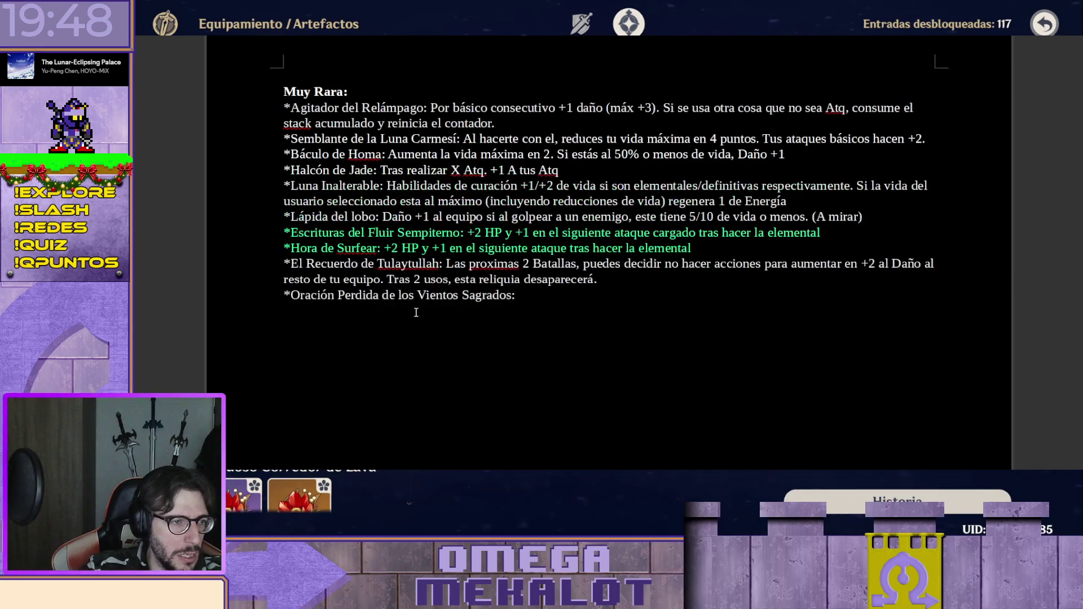
pyautogui.scroll(-2, 416, 311)
# Add a 'Pociones (COMIDA)' heading below the list with the *Tentación de Adeptus entry beneath it.
pyautogui.click(418, 311)
pyautogui.write('Poci')
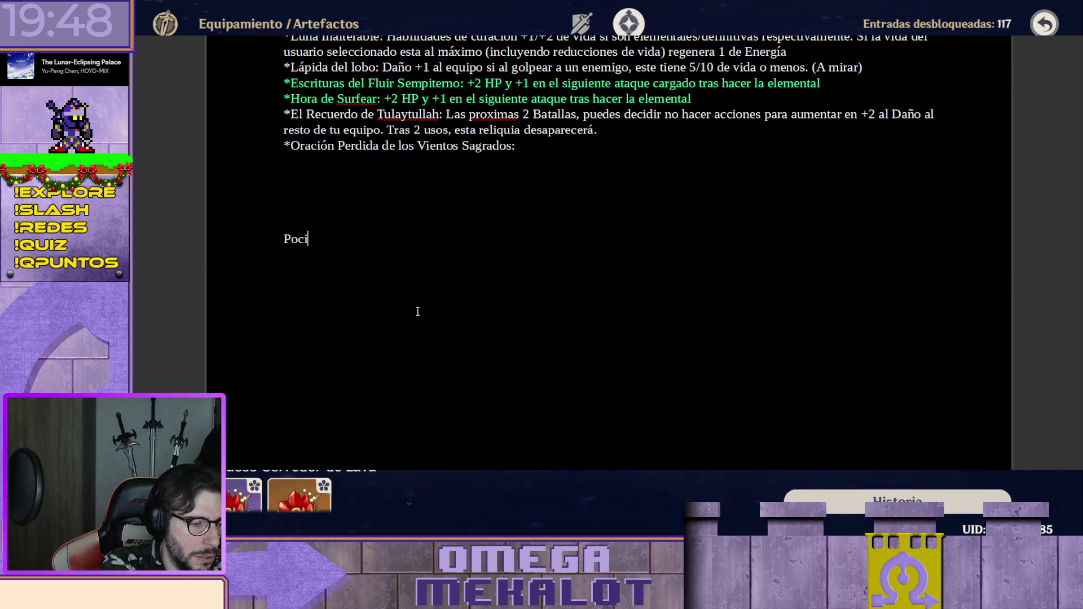
pyautogui.write('ones ()')
pyautogui.press('Left')
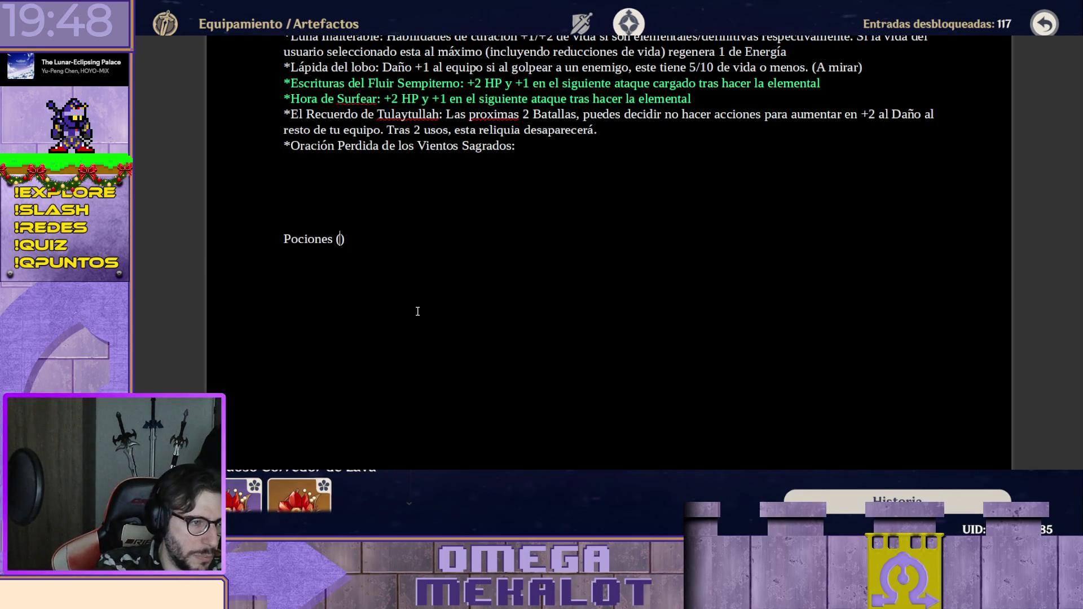
pyautogui.write('COMIDA')
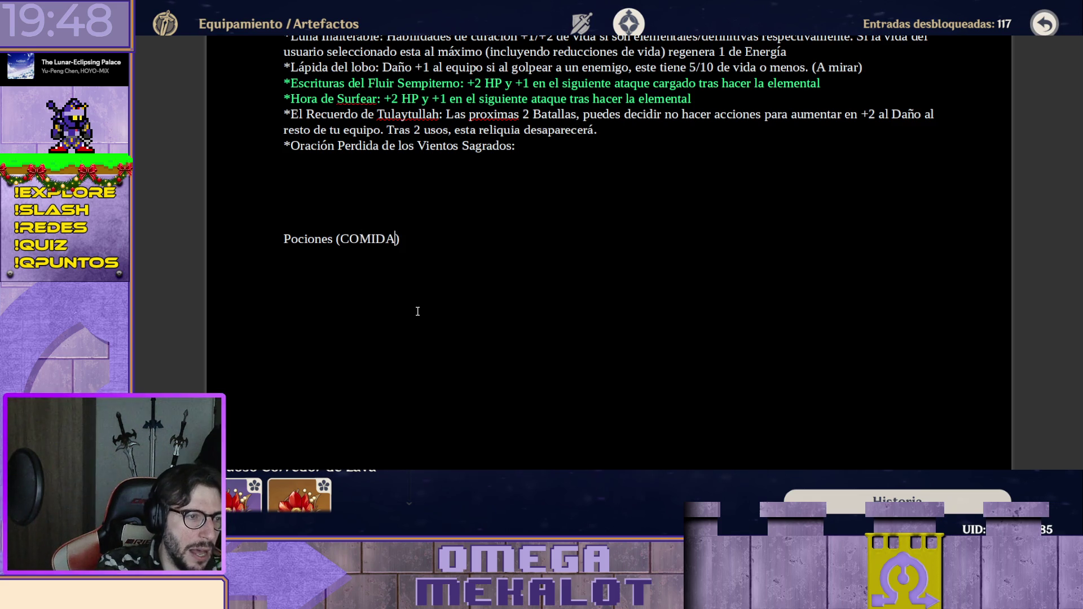
pyautogui.hotkey('ctrl', 'v')
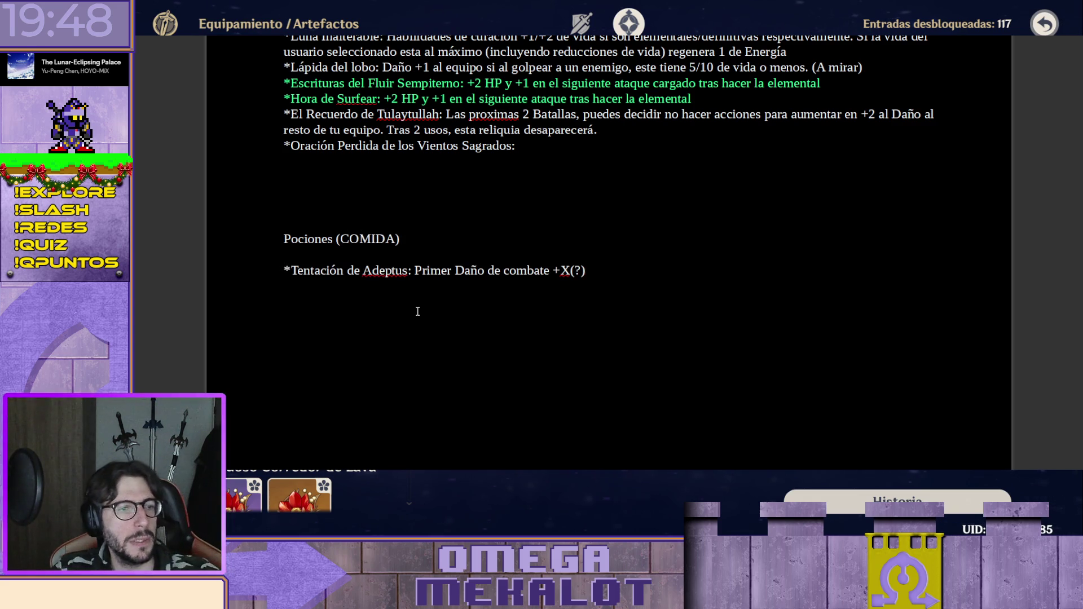
pyautogui.scroll(10, 418, 312)
pyautogui.scroll(5, 608, 254)
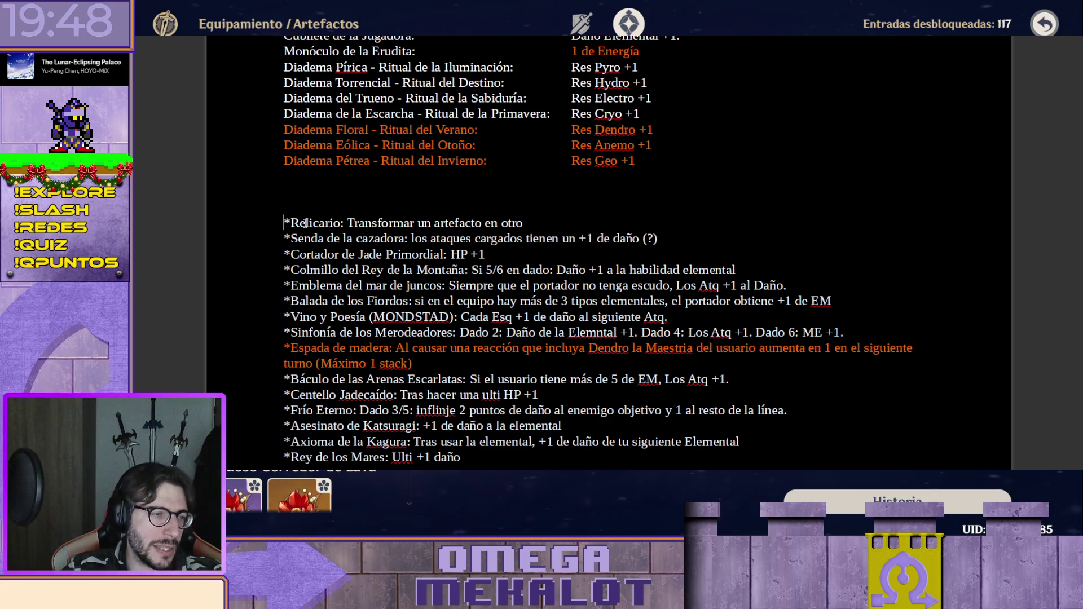
# Remove the Relicario line from the relic list and start a new 'Tienda' line below the potions.
pyautogui.tripleClick(303, 223)
pyautogui.press('BackSpace')
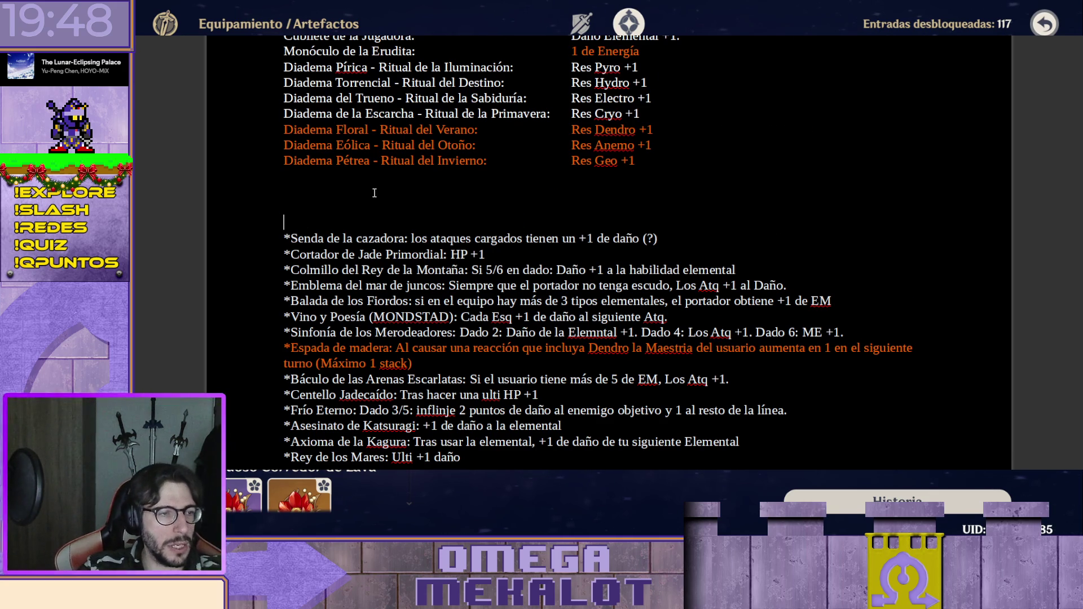
pyautogui.scroll(-5, 426, 178)
pyautogui.scroll(-5, 426, 179)
pyautogui.scroll(10, 425, 179)
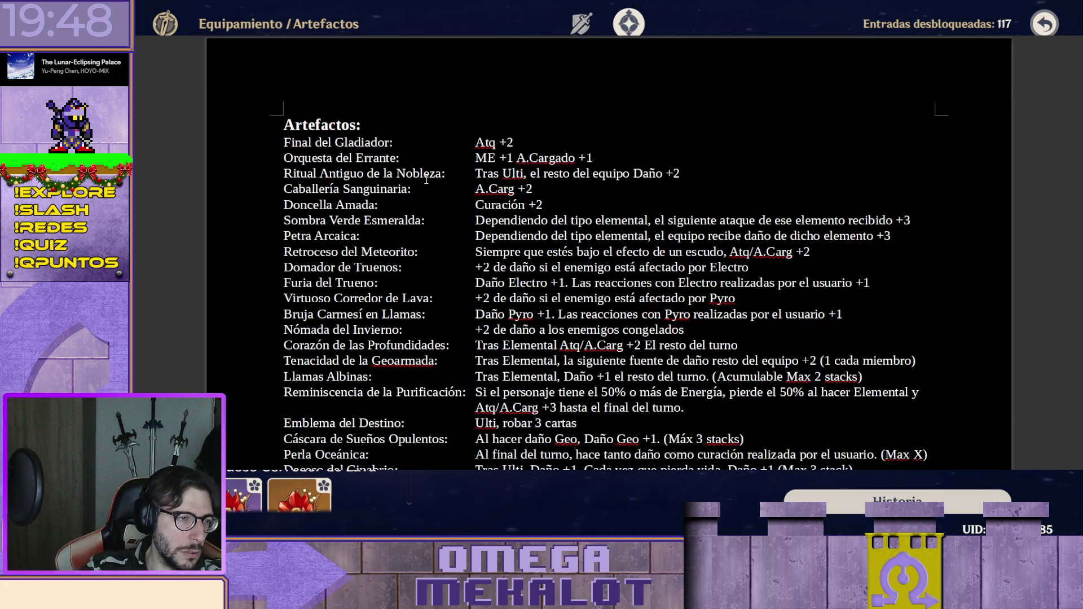
pyautogui.scroll(-3, 426, 180)
pyautogui.scroll(10, 426, 182)
pyautogui.scroll(-5, 428, 189)
pyautogui.scroll(5, 429, 190)
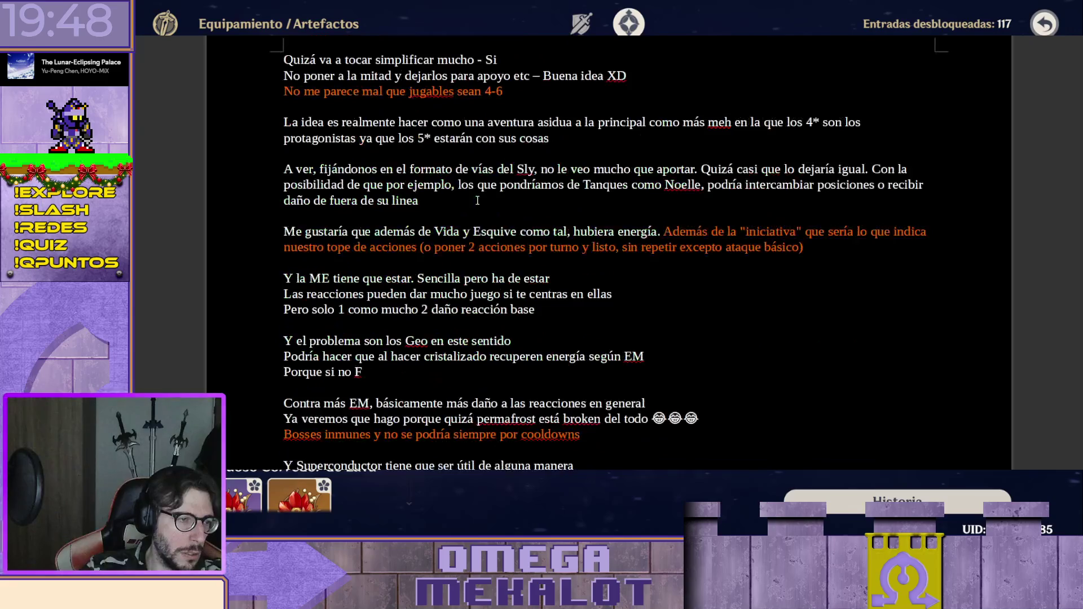
pyautogui.scroll(5, 474, 198)
pyautogui.scroll(5, 508, 208)
pyautogui.scroll(5, 488, 197)
pyautogui.scroll(5, 488, 198)
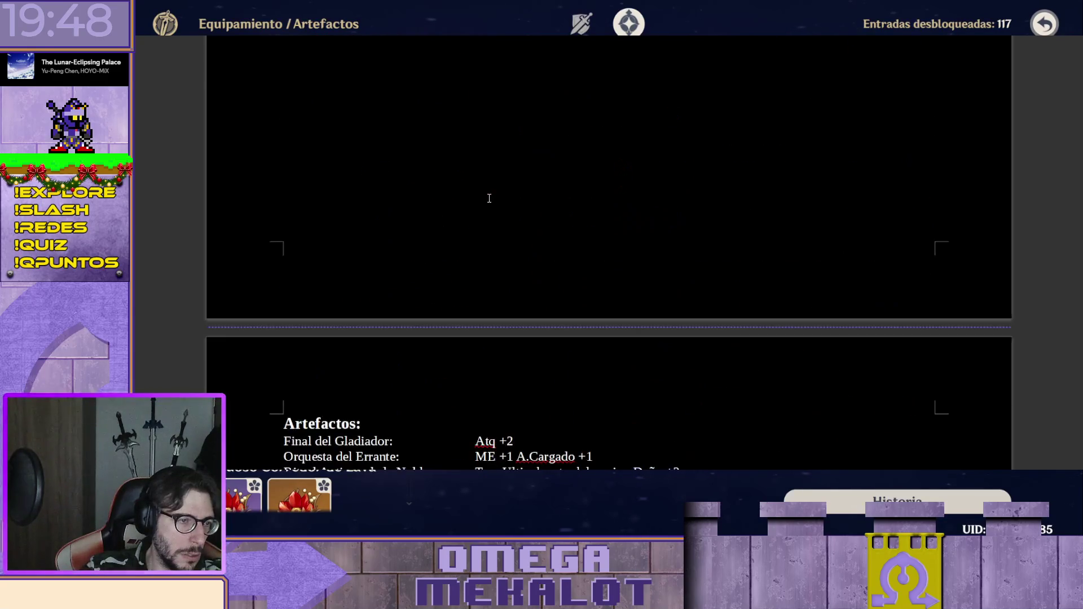
pyautogui.scroll(5, 440, 259)
pyautogui.scroll(3, 489, 301)
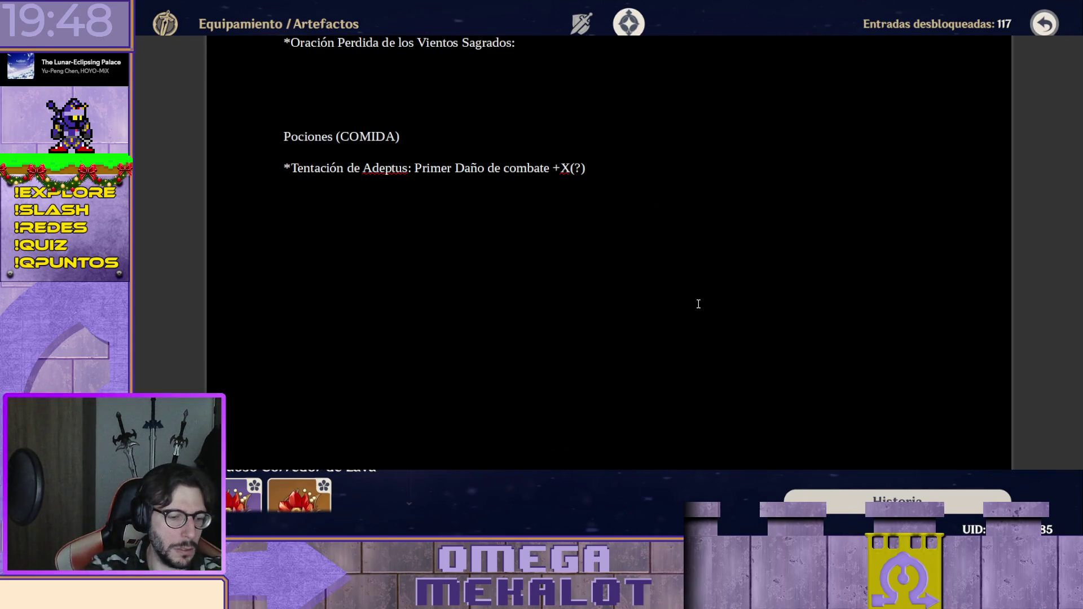
pyautogui.press('Return')
pyautogui.press('Return')
pyautogui.press('Return')
pyautogui.write('Tienda ')
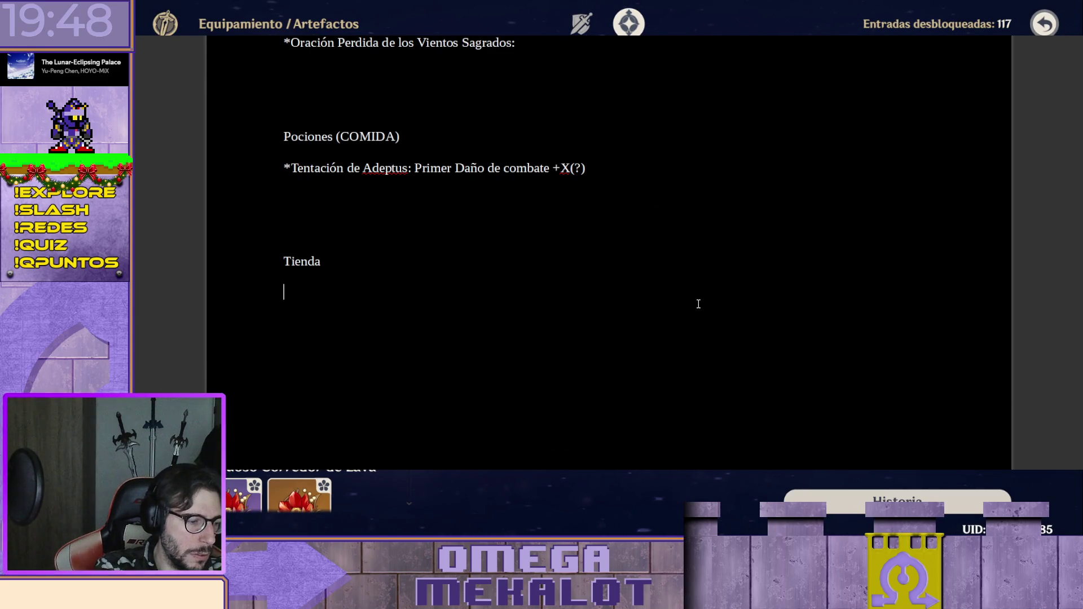
pyautogui.write('*Relicario: Transformar un artefacto en otro')
pyautogui.scroll(3, 635, 347)
pyautogui.scroll(5, 568, 387)
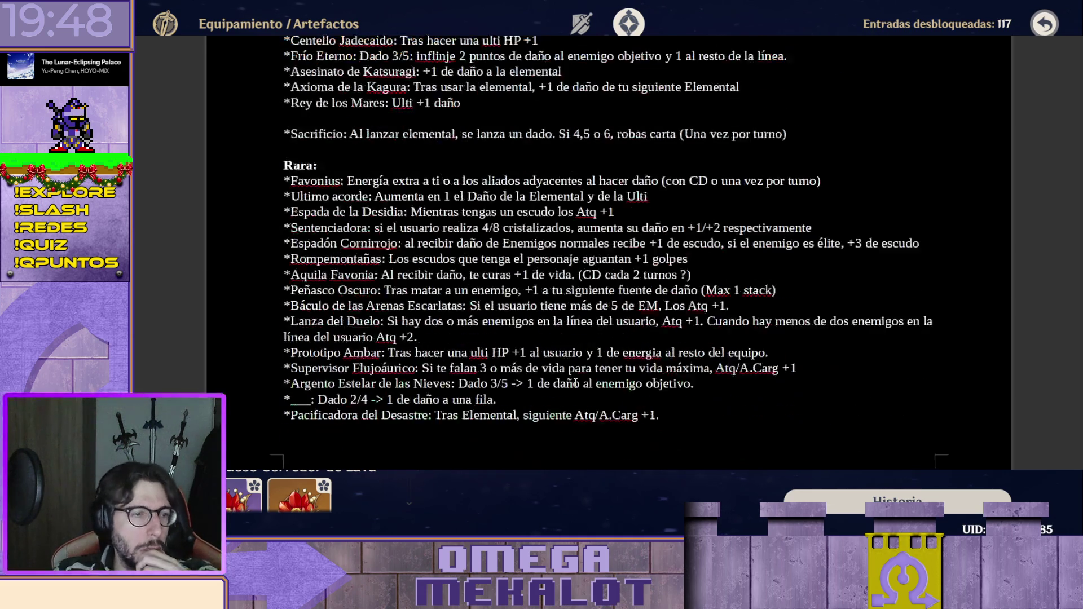
pyautogui.scroll(1, 576, 384)
pyautogui.scroll(7, 508, 254)
pyautogui.scroll(1, 461, 188)
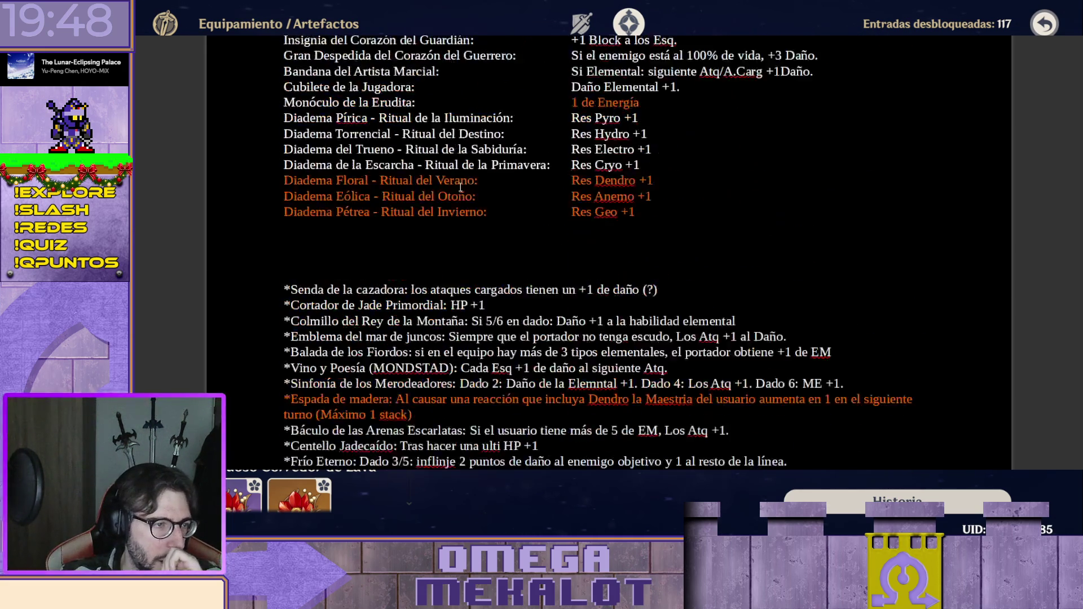
pyautogui.scroll(-3, 461, 187)
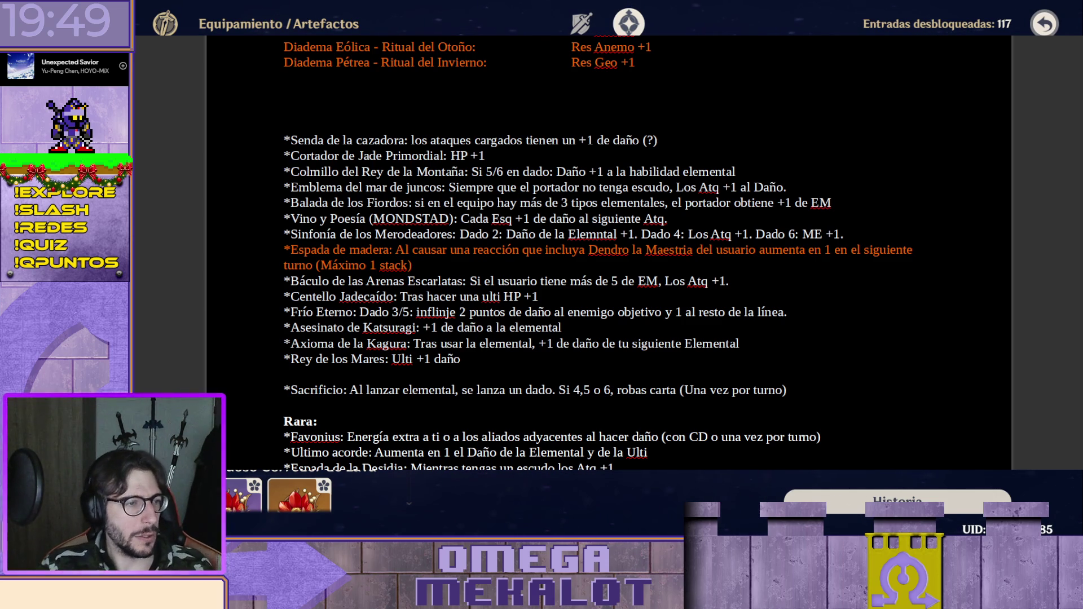
pyautogui.scroll(2, 610, 254)
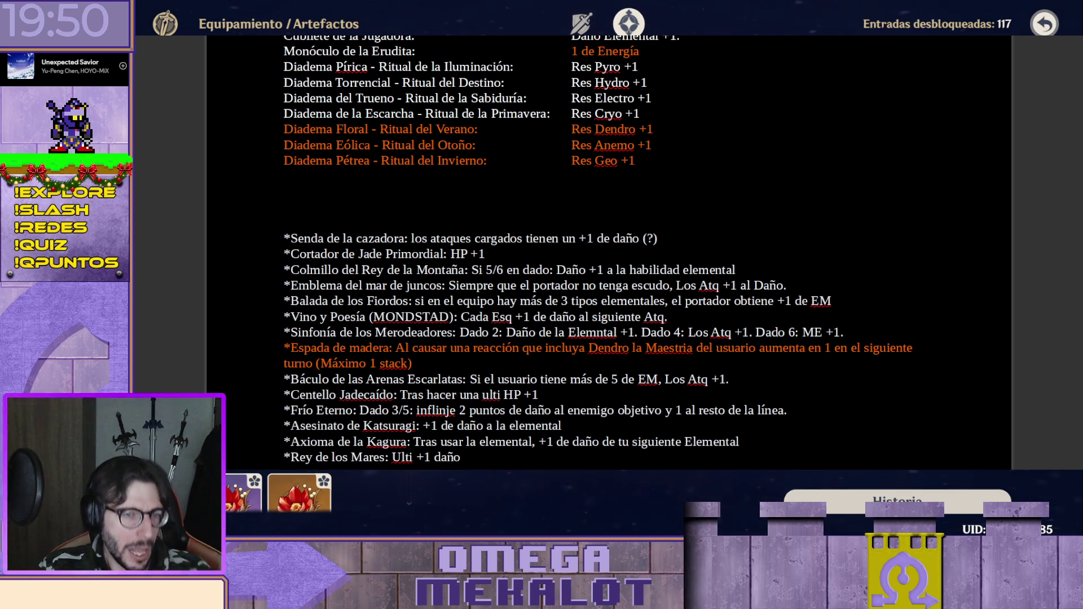
pyautogui.scroll(-10, 610, 254)
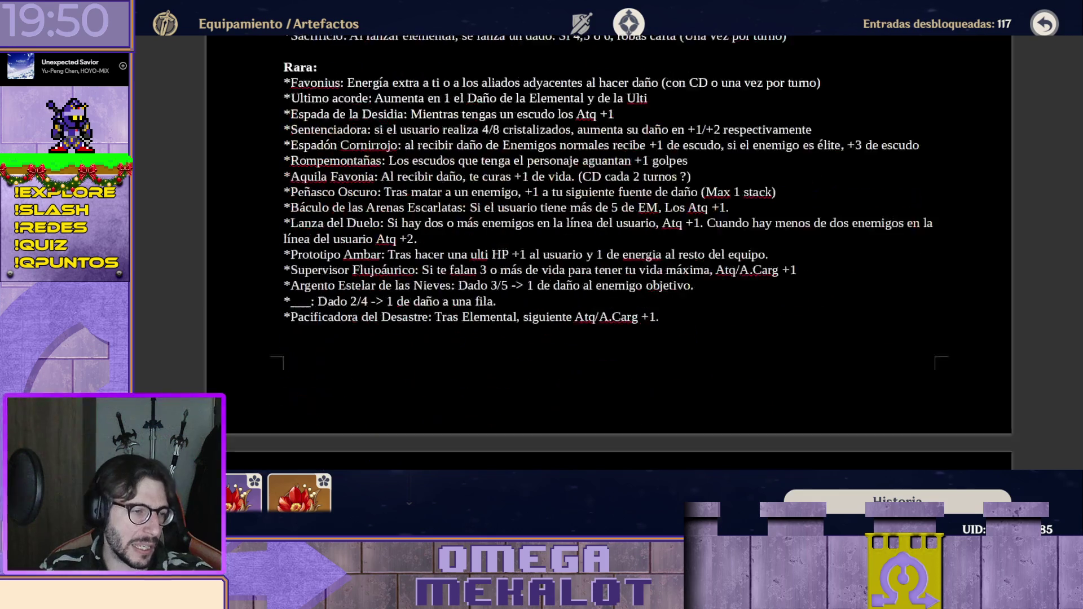
pyautogui.scroll(-5, 609, 255)
pyautogui.scroll(-5, 609, 254)
pyautogui.scroll(-5, 609, 254)
pyautogui.scroll(-1, 610, 254)
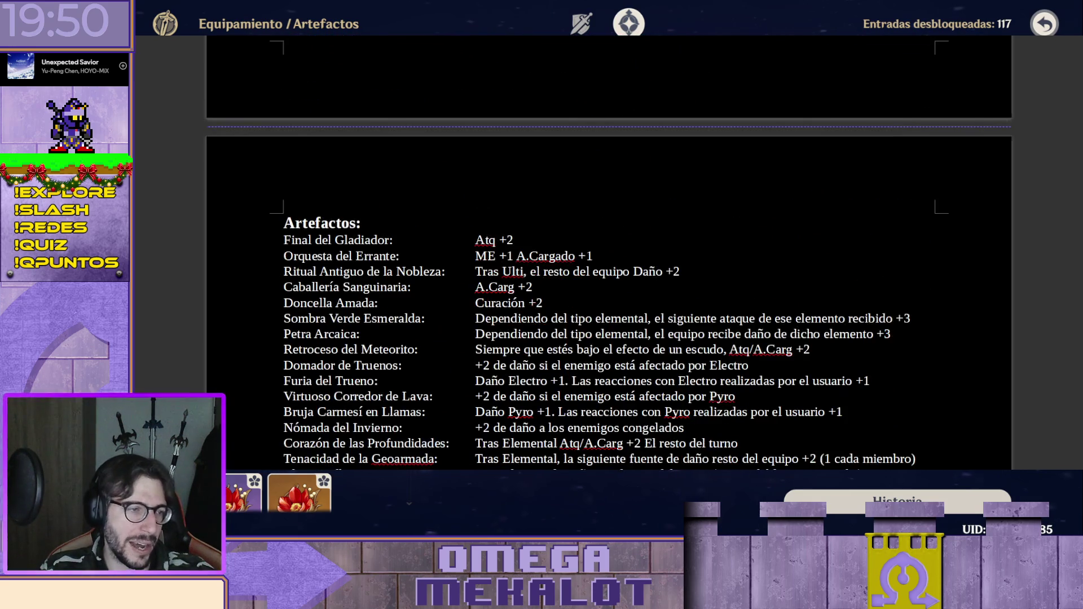
pyautogui.scroll(-2, 609, 254)
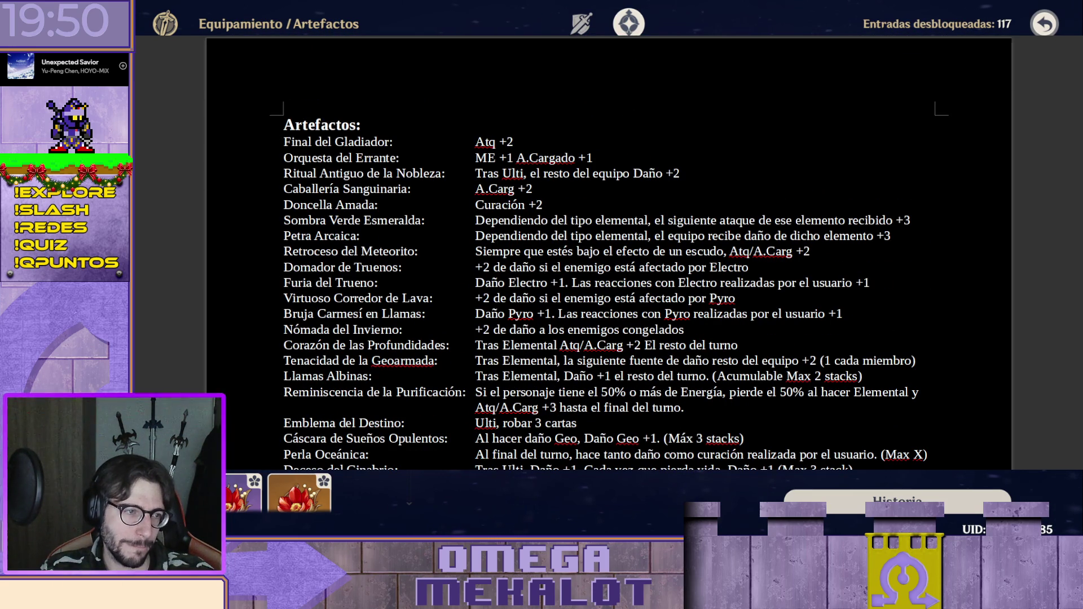
pyautogui.scroll(-2, 610, 254)
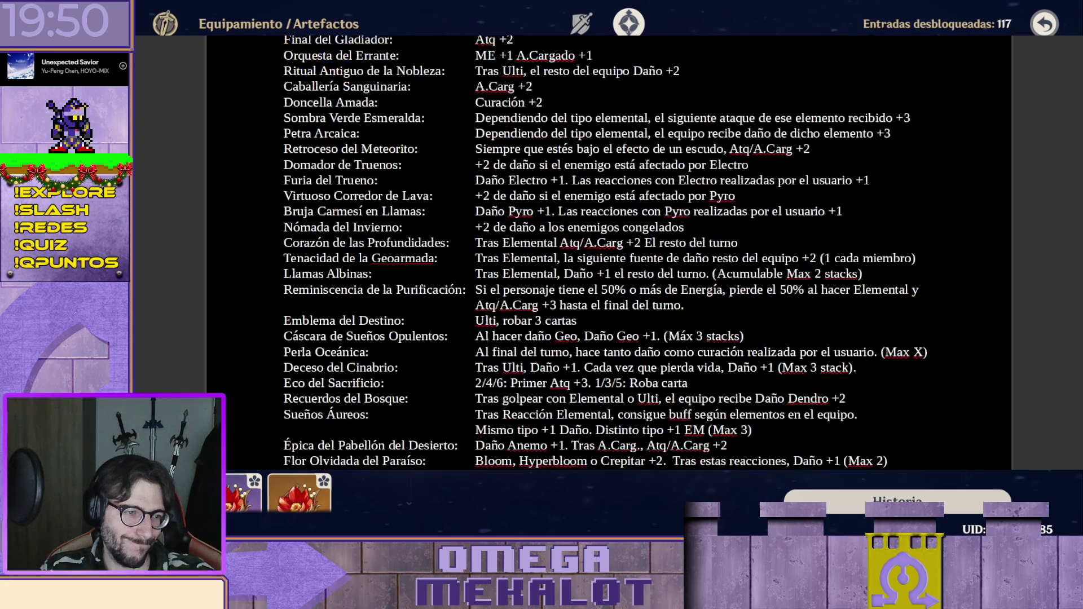
pyautogui.scroll(-4, 610, 254)
pyautogui.scroll(5, 609, 254)
pyautogui.scroll(6, 610, 254)
pyautogui.scroll(1, 609, 254)
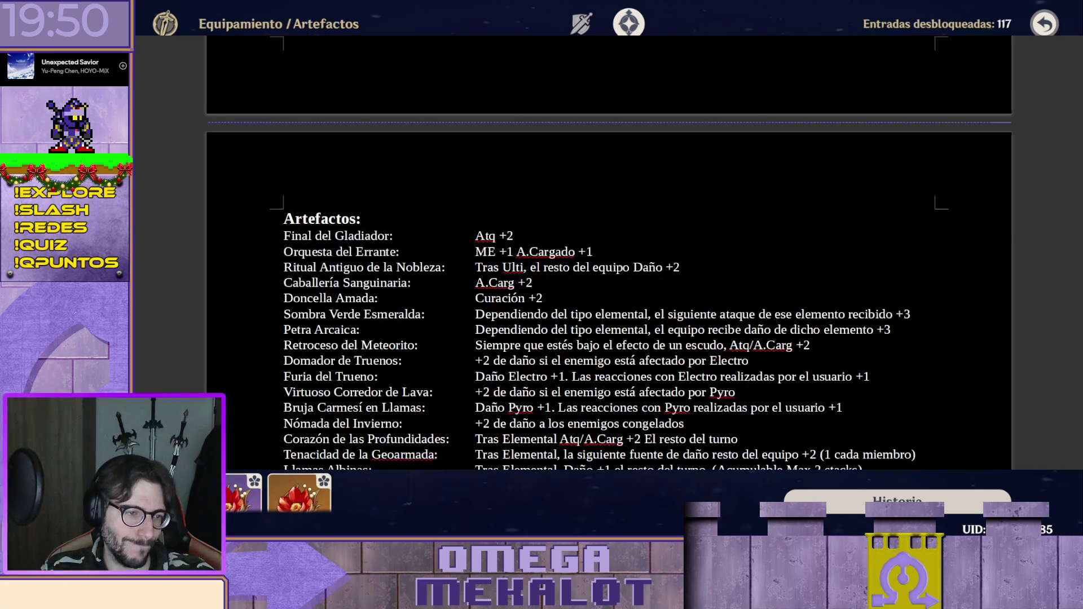
pyautogui.scroll(5, 610, 254)
pyautogui.scroll(5, 610, 254)
pyautogui.scroll(7, 610, 254)
pyautogui.scroll(5, 610, 254)
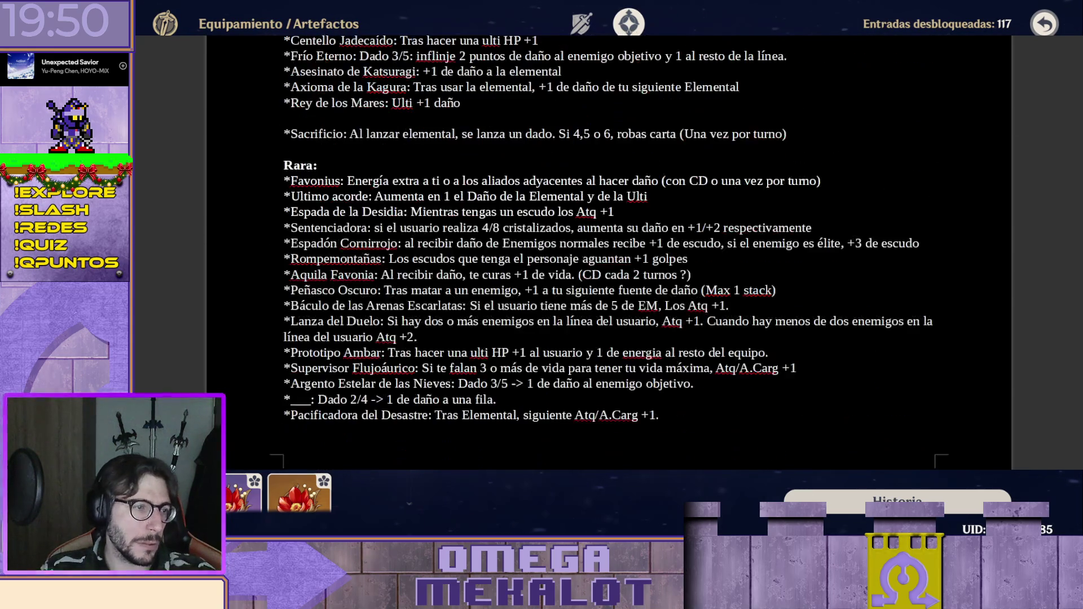
pyautogui.scroll(6, 610, 254)
pyautogui.scroll(5, 610, 254)
pyautogui.scroll(3, 610, 254)
pyautogui.scroll(-3, 610, 254)
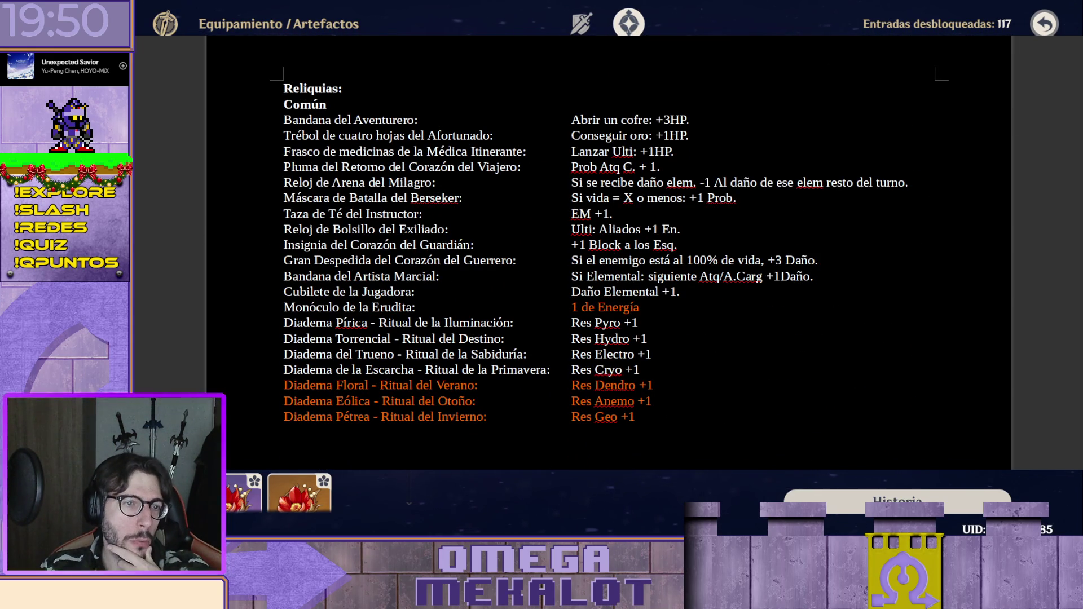
pyautogui.scroll(-2, 609, 254)
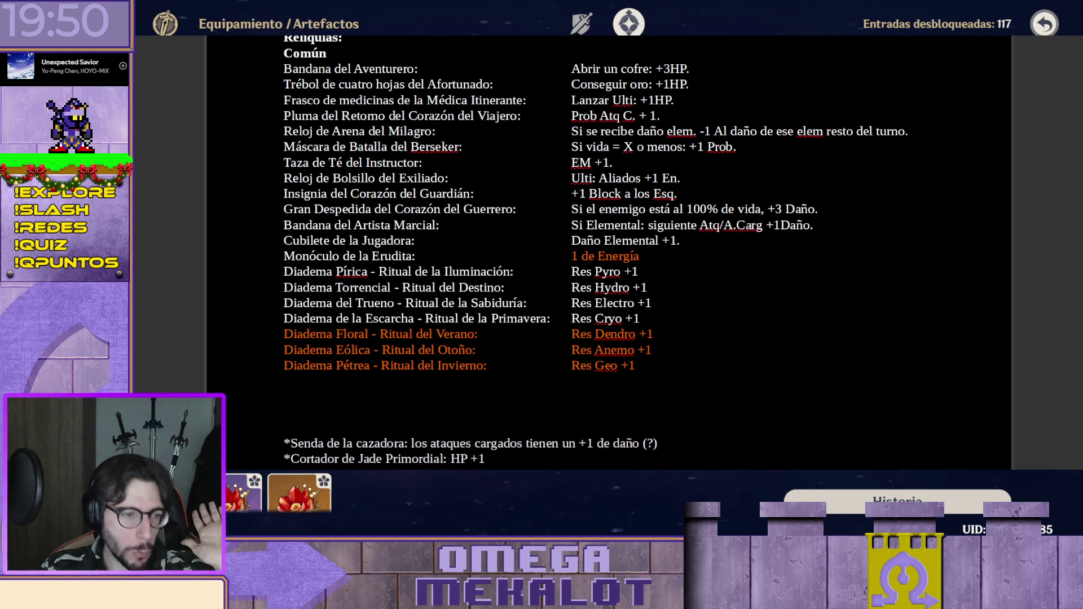
pyautogui.scroll(-9, 610, 254)
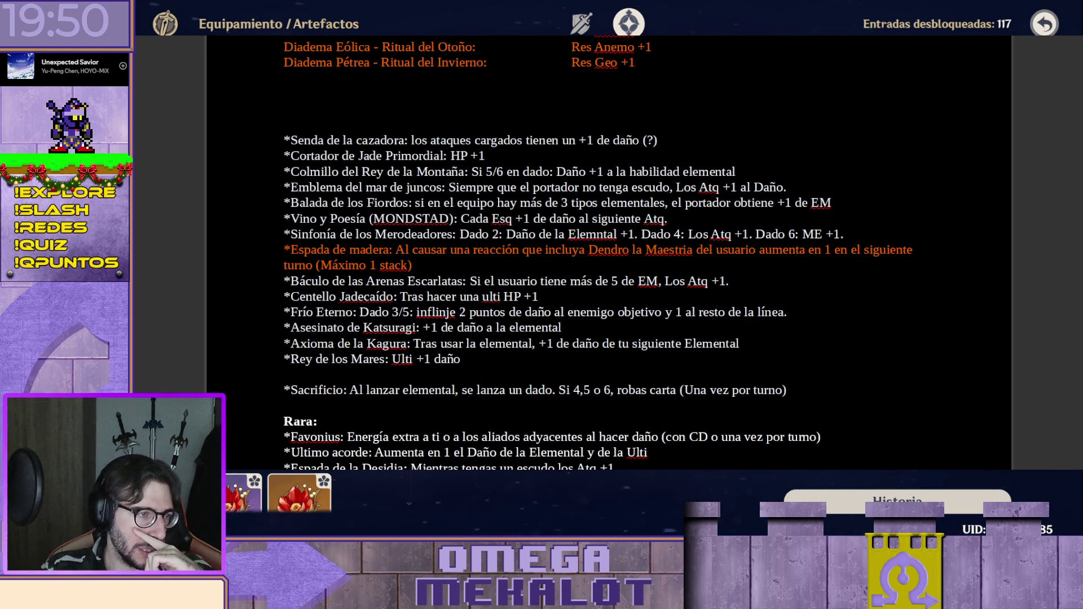
pyautogui.moveTo(284, 140); pyautogui.dragTo(564, 353)
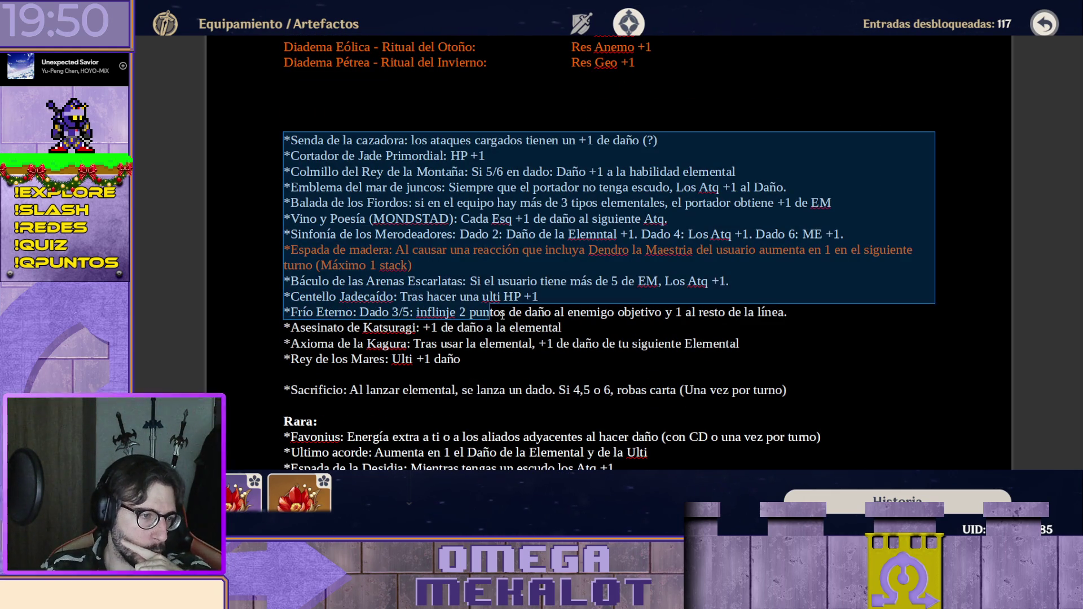
pyautogui.click(565, 354)
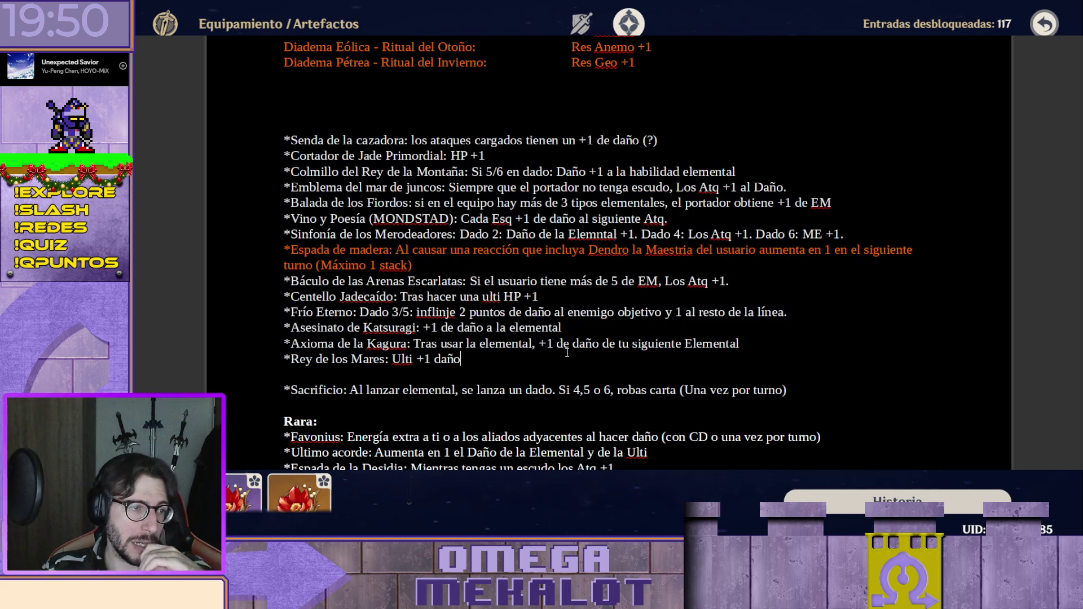
pyautogui.scroll(-1, 546, 356)
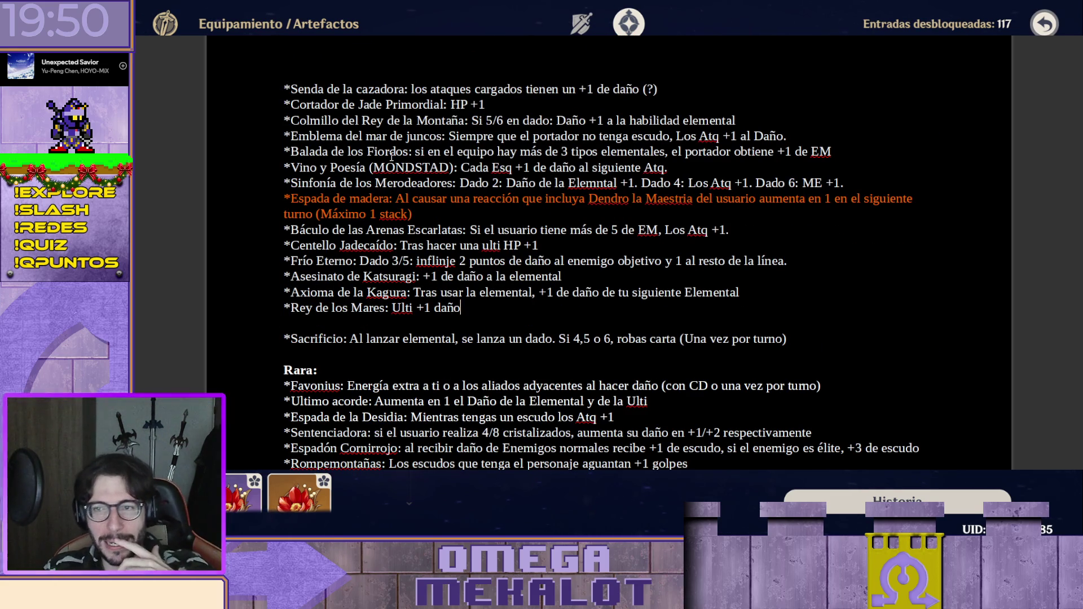
pyautogui.scroll(-2, 392, 154)
pyautogui.scroll(-1, 356, 151)
pyautogui.scroll(-1, 322, 146)
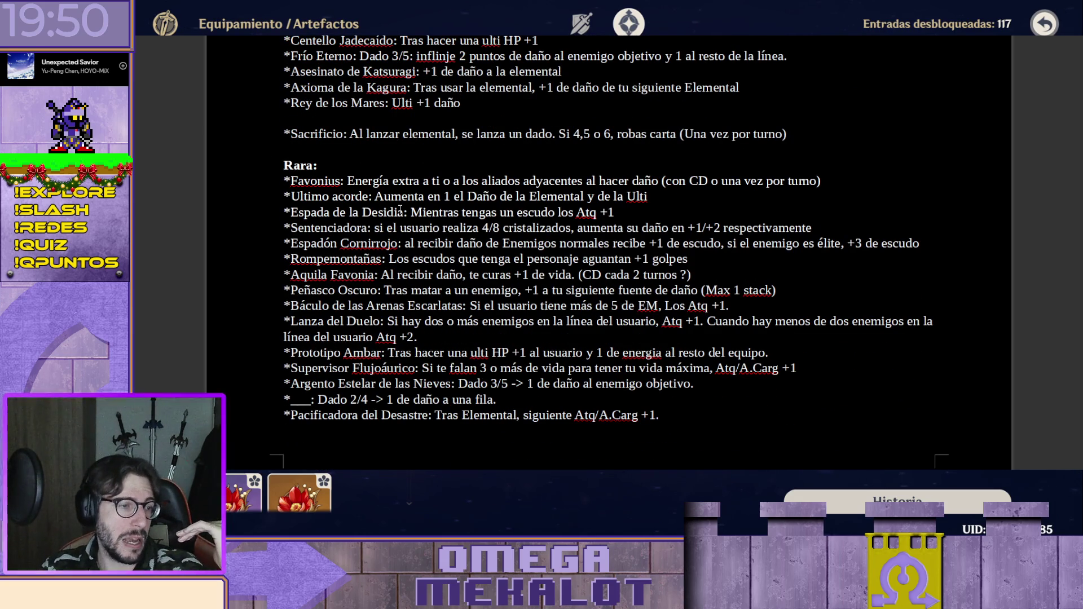
pyautogui.scroll(-2, 401, 210)
pyautogui.scroll(-6, 402, 210)
pyautogui.scroll(-2, 336, 161)
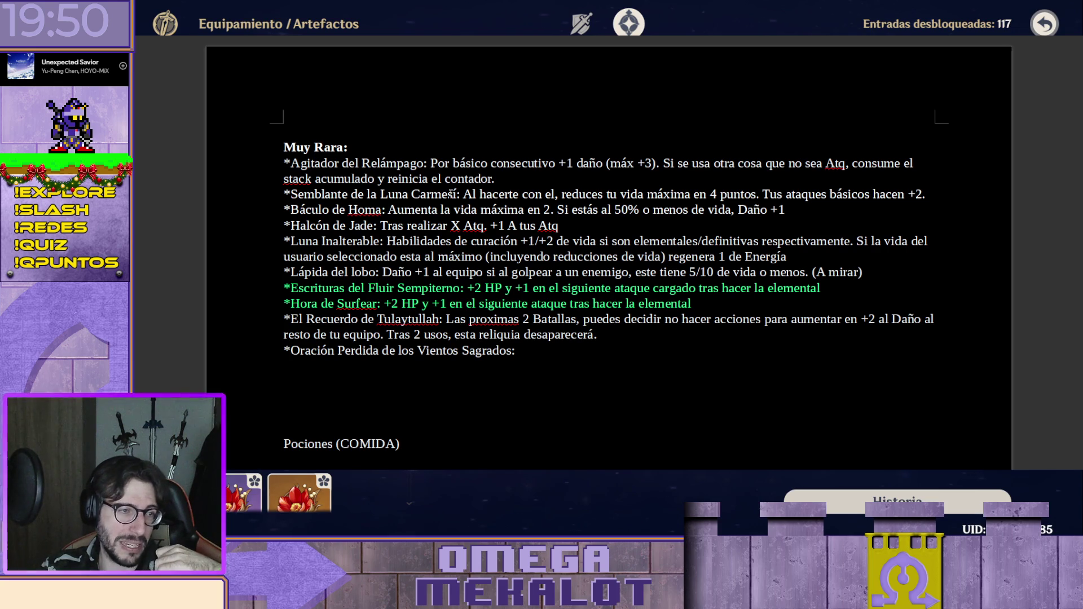
pyautogui.scroll(-7, 402, 222)
pyautogui.scroll(2, 403, 224)
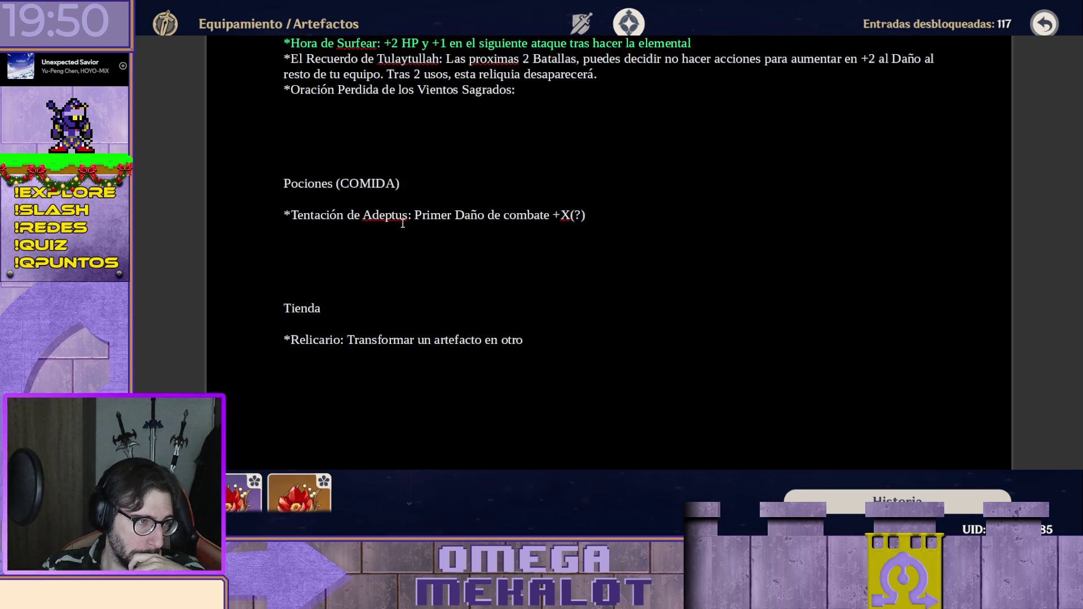
pyautogui.scroll(-5, 402, 222)
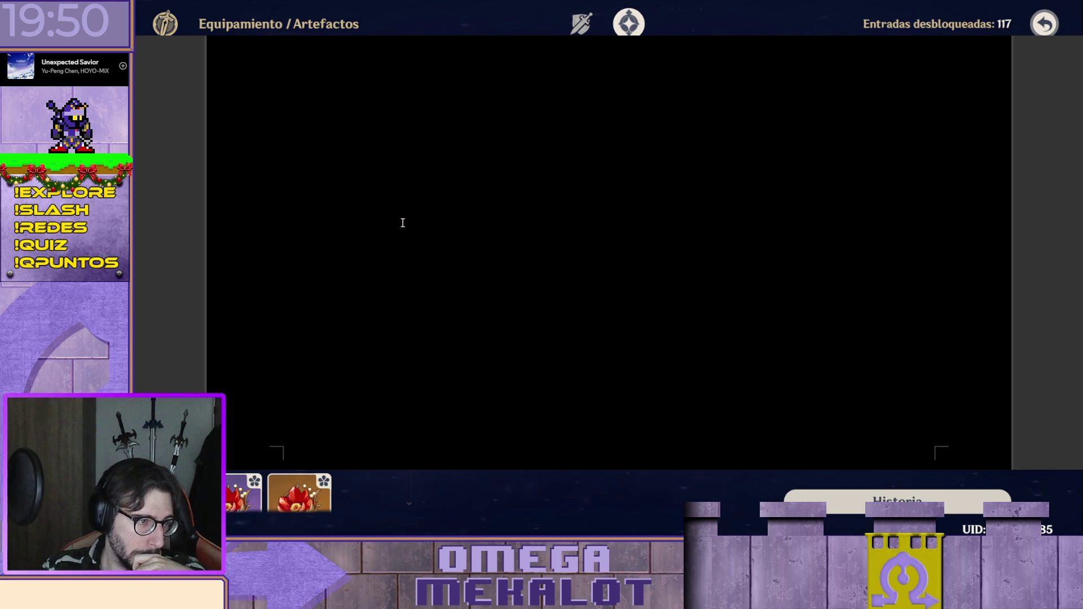
pyautogui.scroll(-4, 402, 223)
pyautogui.scroll(-3, 403, 223)
pyautogui.scroll(-3, 403, 223)
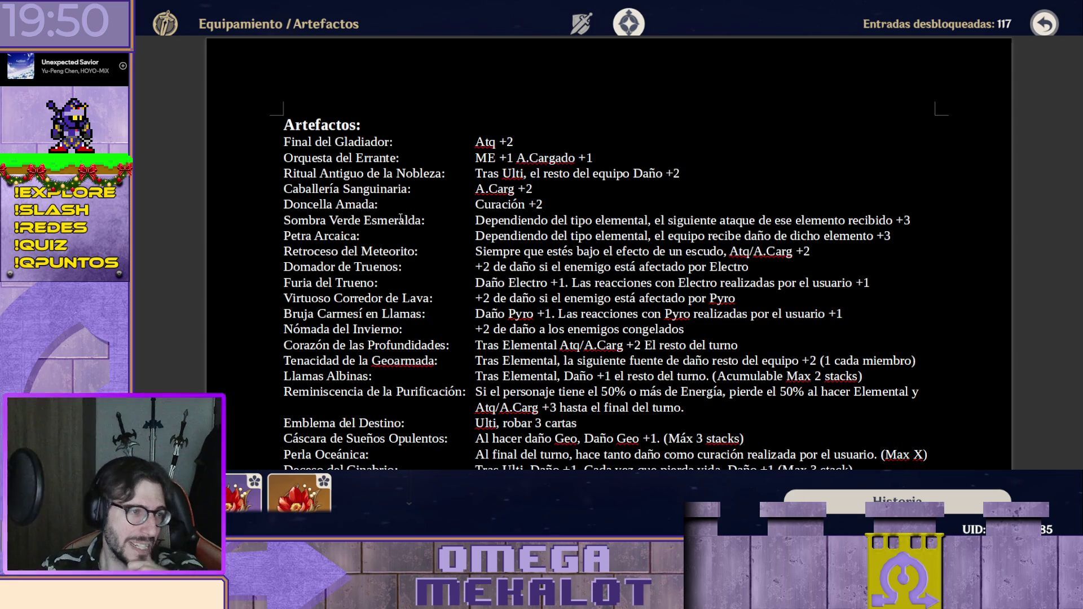
pyautogui.scroll(3, 398, 187)
pyautogui.scroll(4, 398, 195)
pyautogui.scroll(4, 399, 198)
pyautogui.scroll(4, 547, 296)
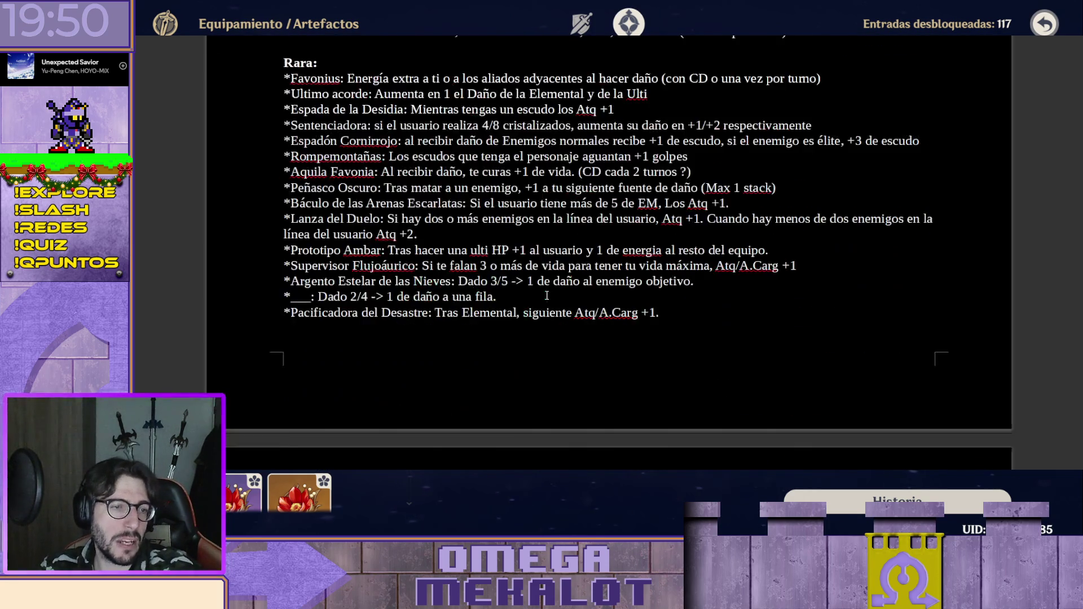
pyautogui.scroll(10, 547, 296)
pyautogui.scroll(5, 547, 296)
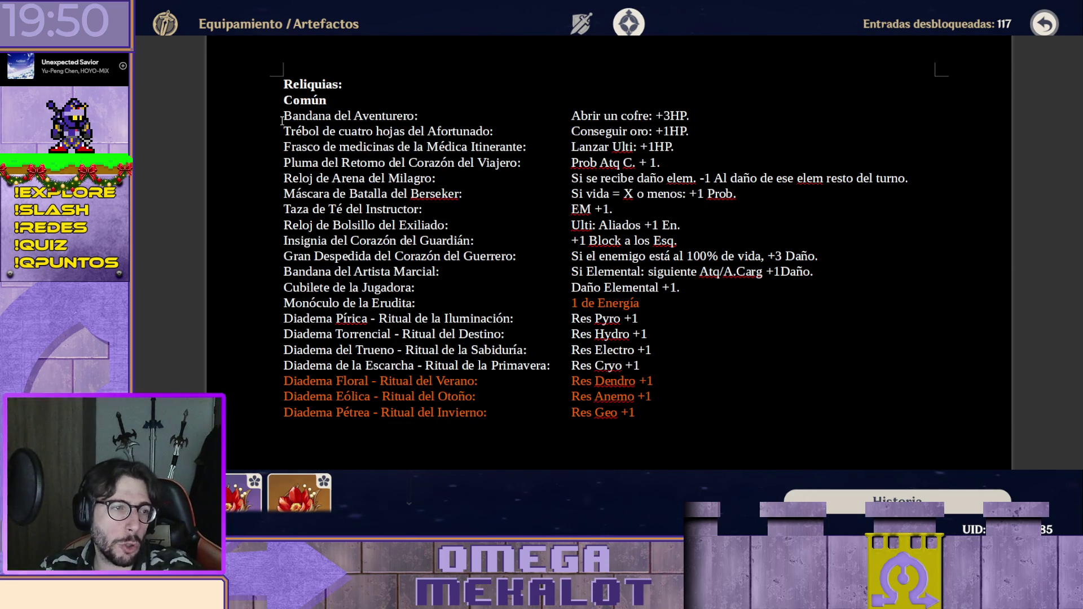
pyautogui.moveTo(282, 121); pyautogui.dragTo(505, 402)
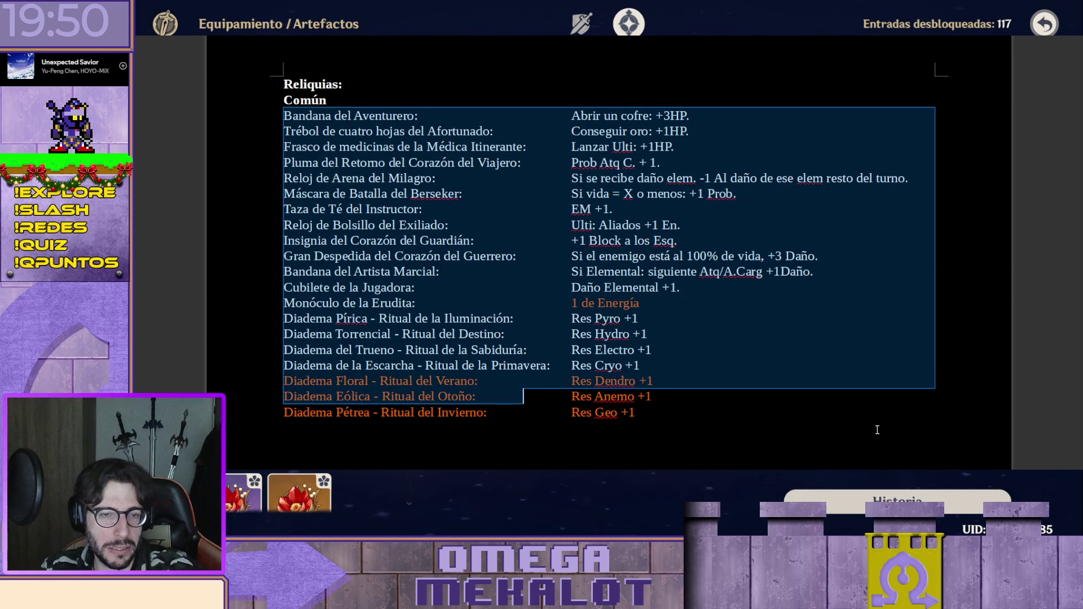
pyautogui.click(974, 378)
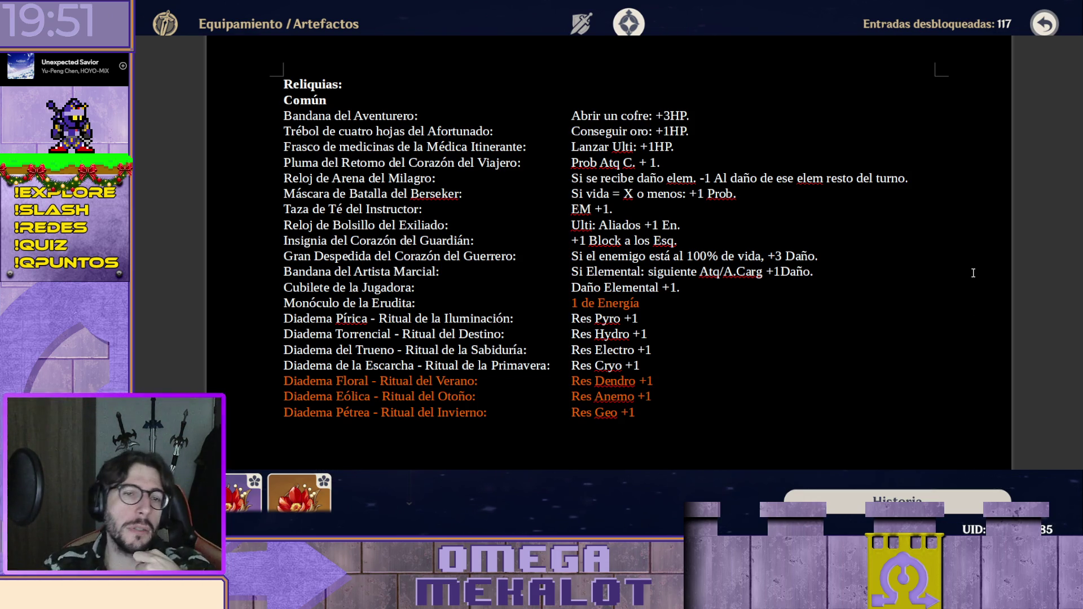
pyautogui.scroll(-10, 973, 273)
pyautogui.scroll(-5, 826, 178)
pyautogui.scroll(-5, 508, 146)
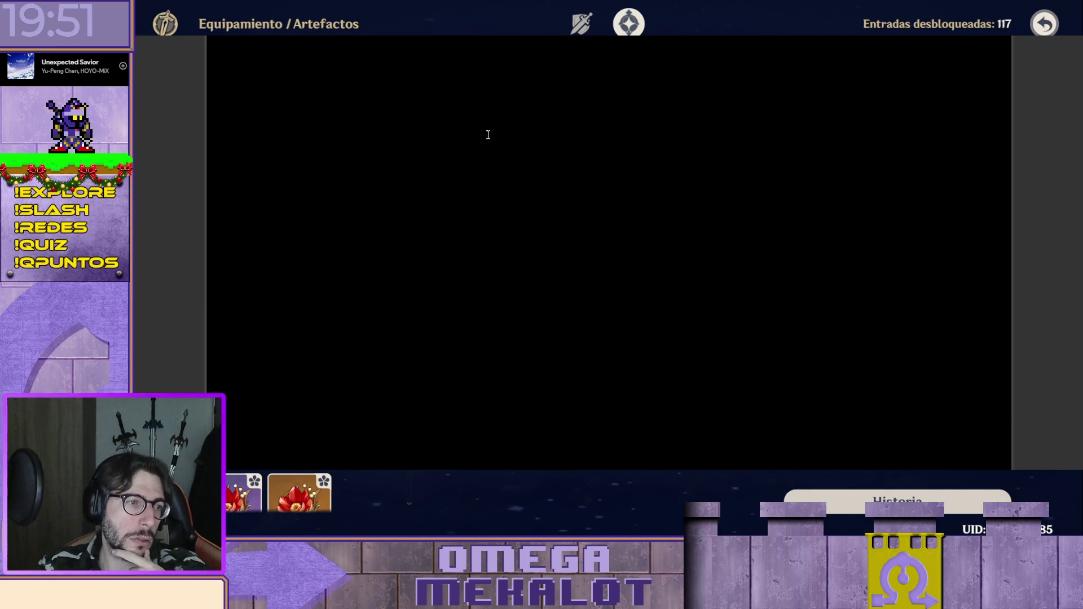
pyautogui.scroll(-3, 506, 149)
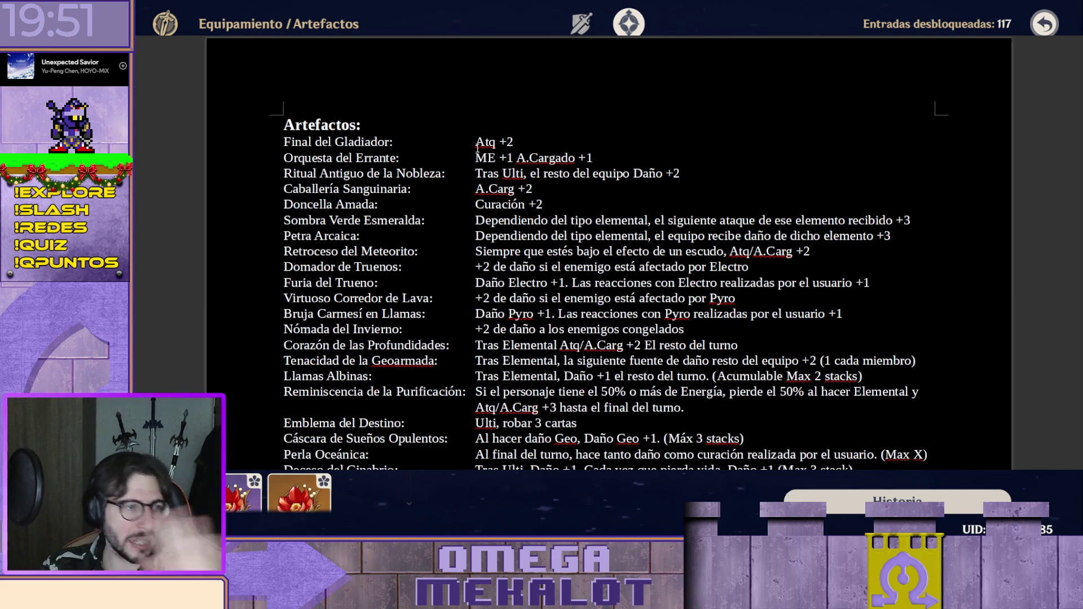
pyautogui.scroll(-2, 477, 151)
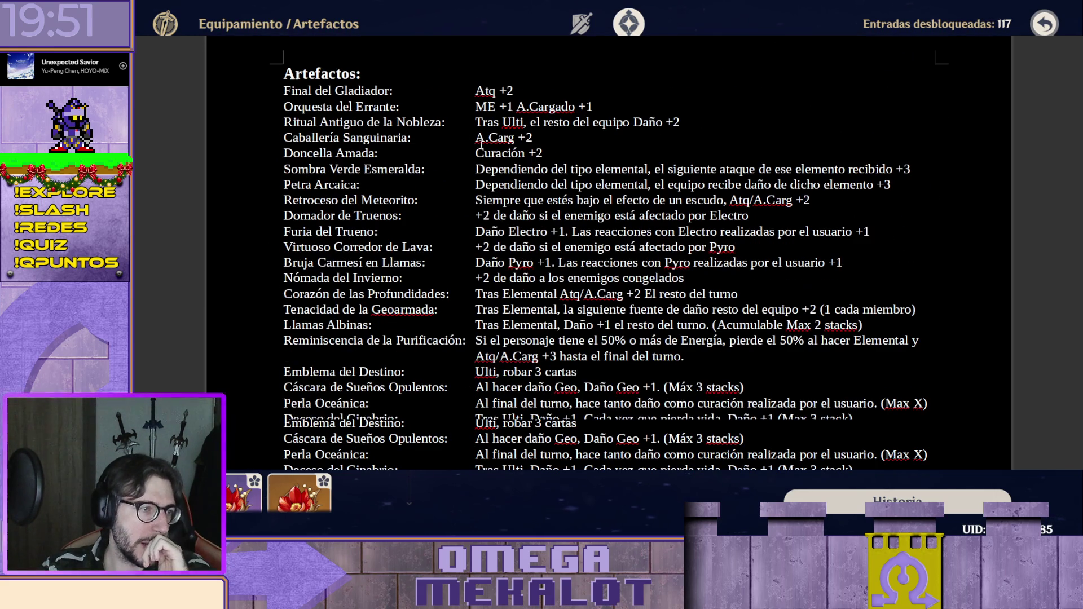
pyautogui.scroll(2, 473, 133)
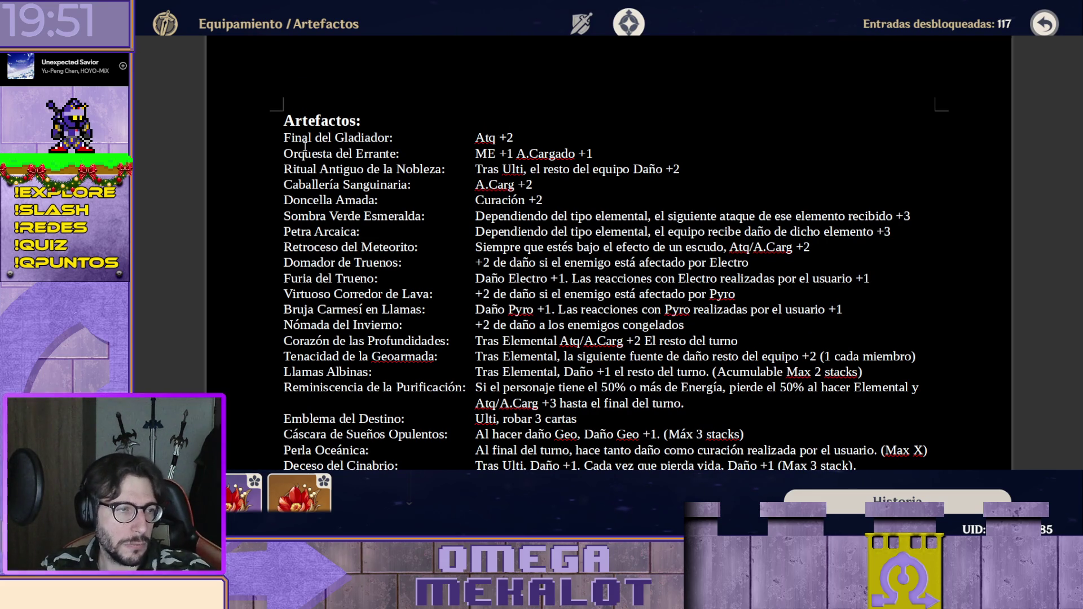
# Insert '/Carg' after Atq so Final del Gladiador reads 'Atq/Carg +2'.
pyautogui.click(516, 137)
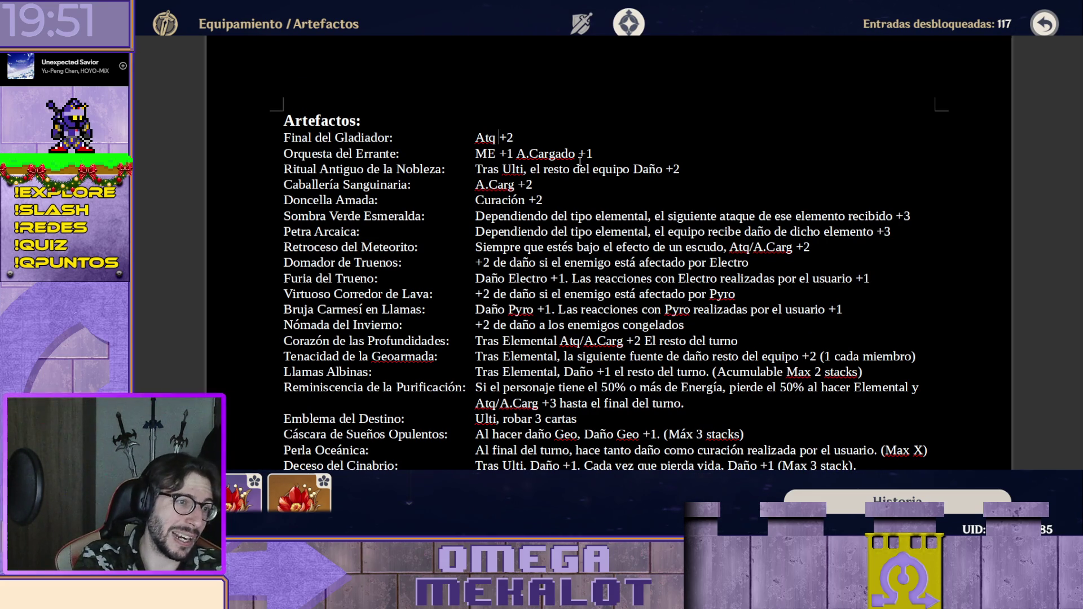
pyautogui.press('Left')
pyautogui.press('Left')
pyautogui.press('Left')
pyautogui.write('/A.')
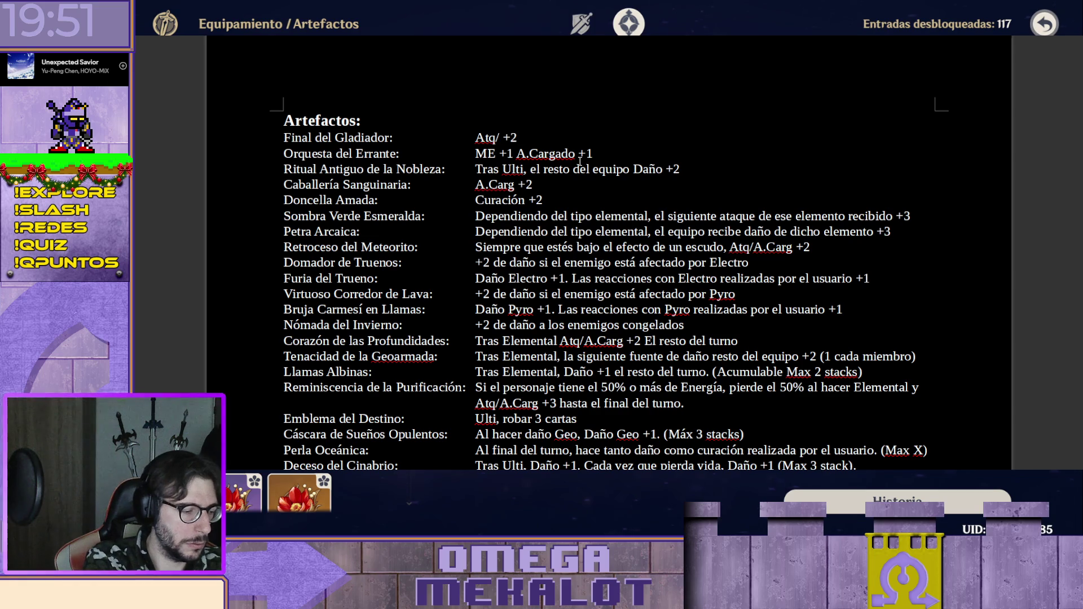
pyautogui.write('Carg')
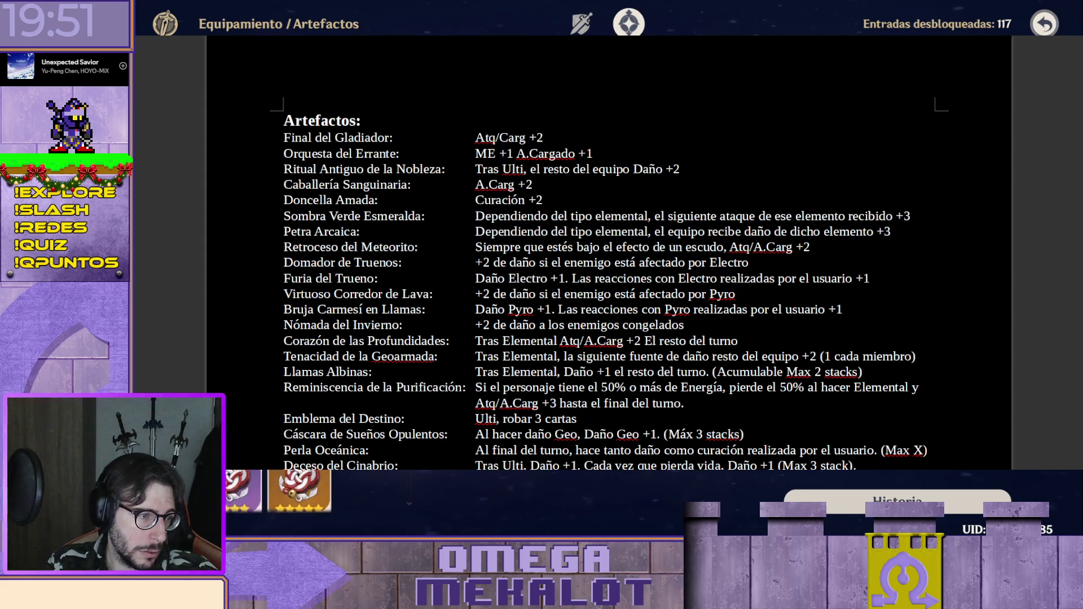
pyautogui.scroll(-1, 338, 491)
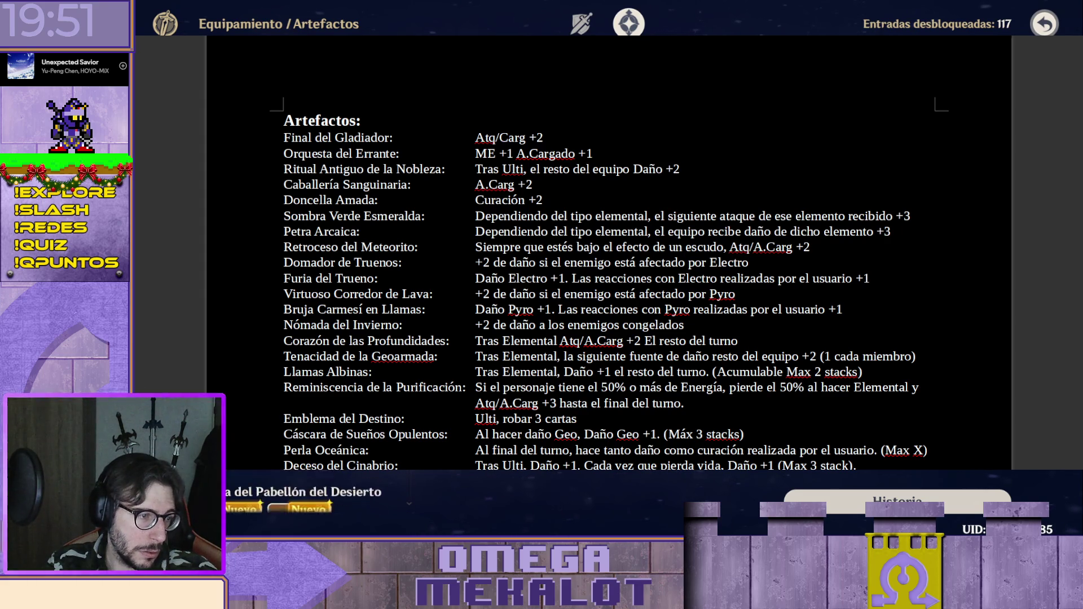
pyautogui.scroll(-1, 409, 478)
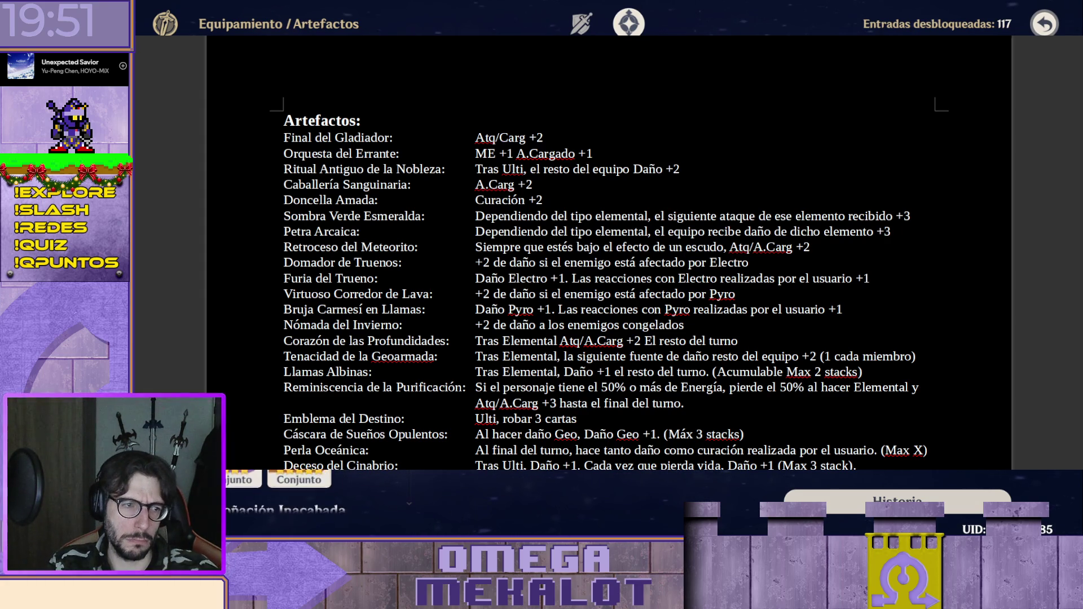
pyautogui.scroll(-1, 409, 479)
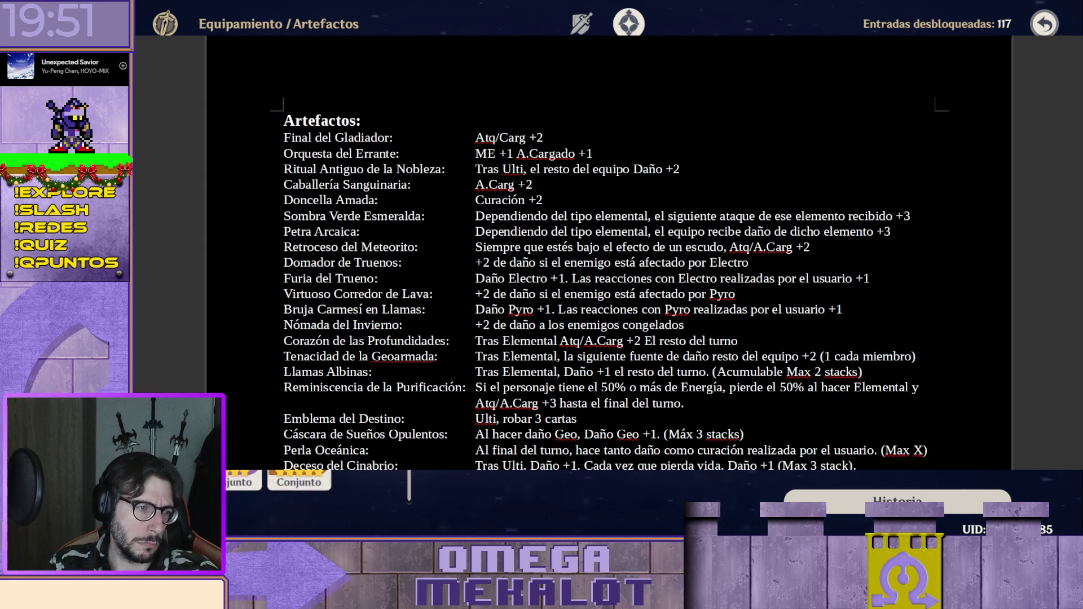
pyautogui.scroll(1, 409, 492)
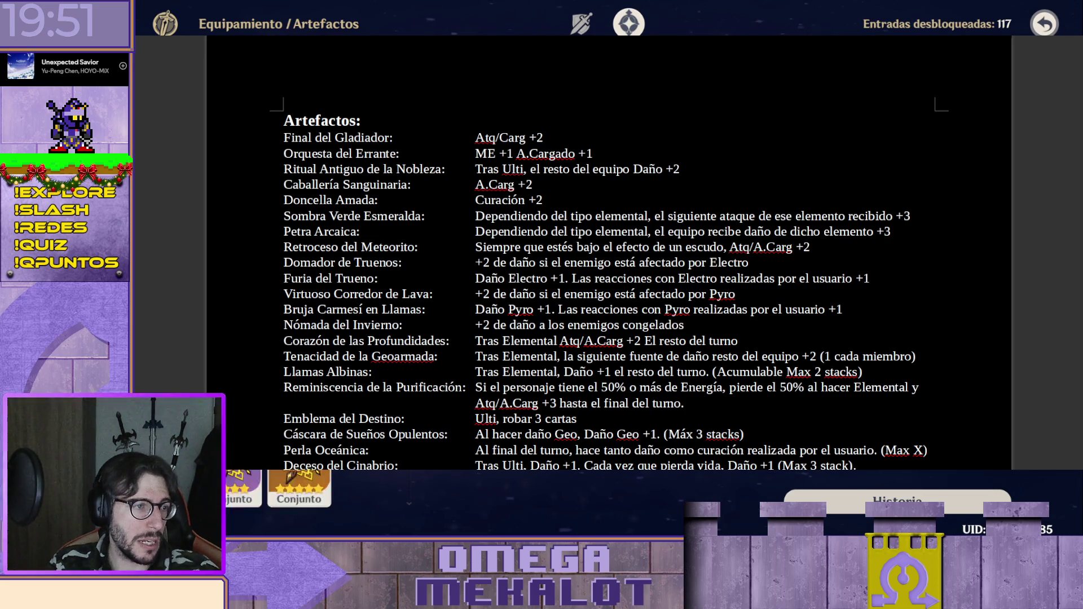
pyautogui.scroll(-1, 287, 492)
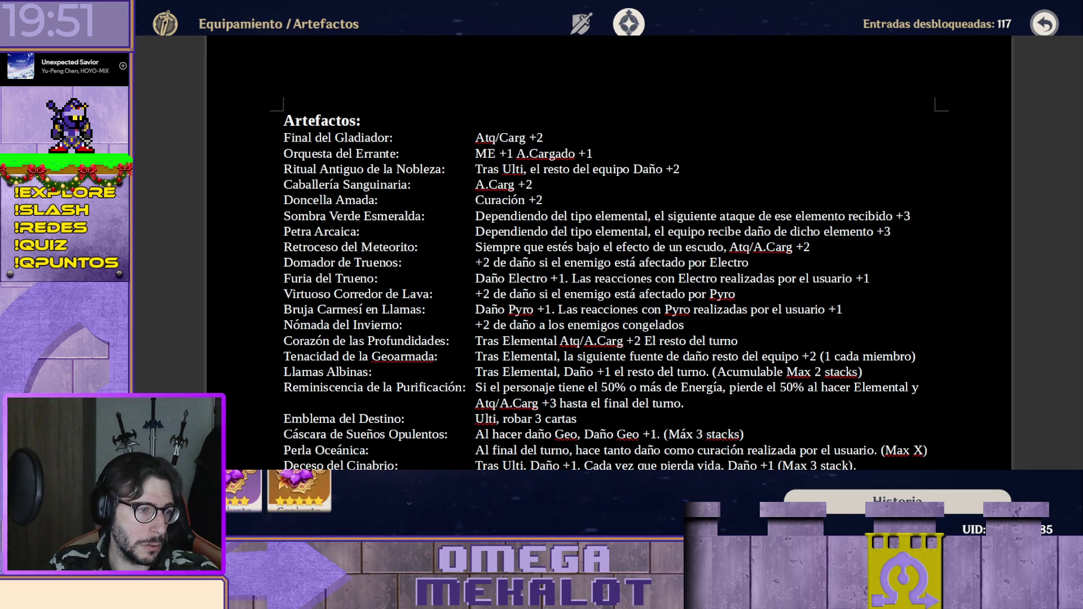
pyautogui.scroll(-1, 288, 491)
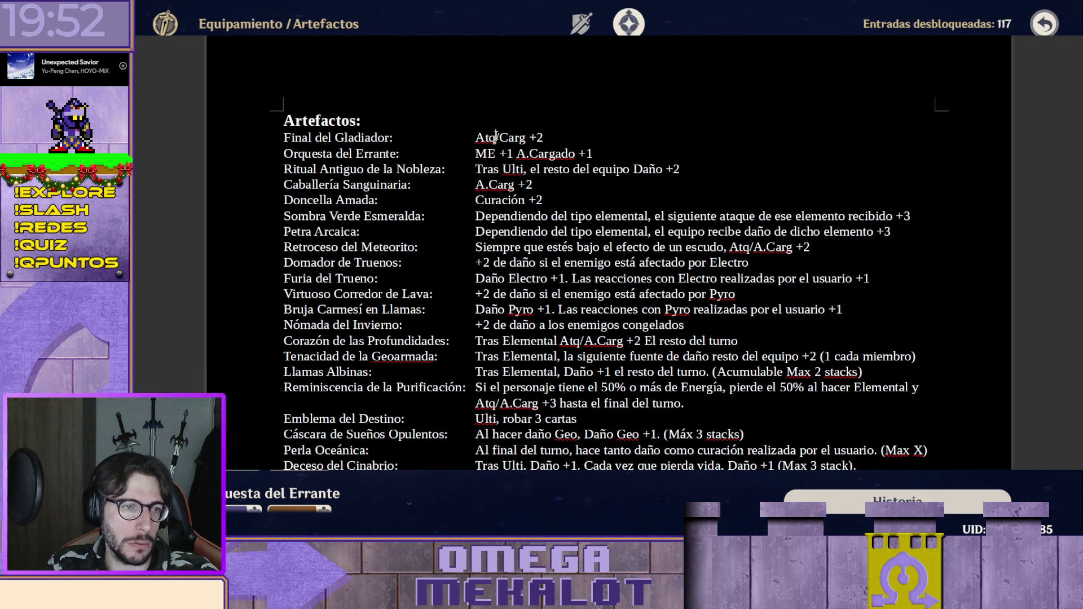
# Replace '/Carg', add a period after '+2' in Final del Gladiador, and move to the end of Orquesta del Errante.
pyautogui.moveTo(495, 138); pyautogui.dragTo(526, 138)
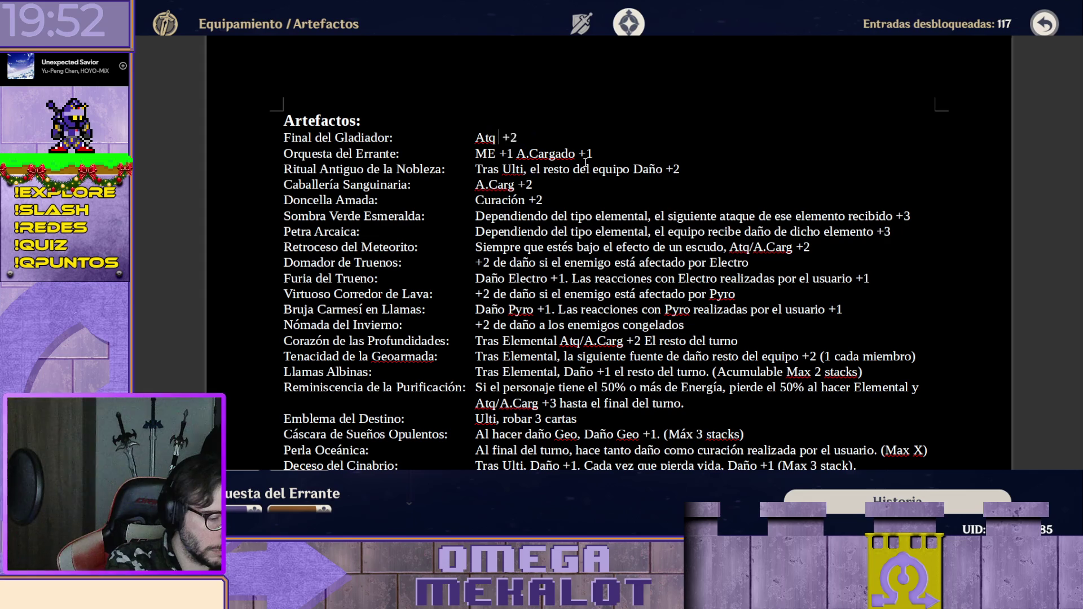
pyautogui.write('b.')
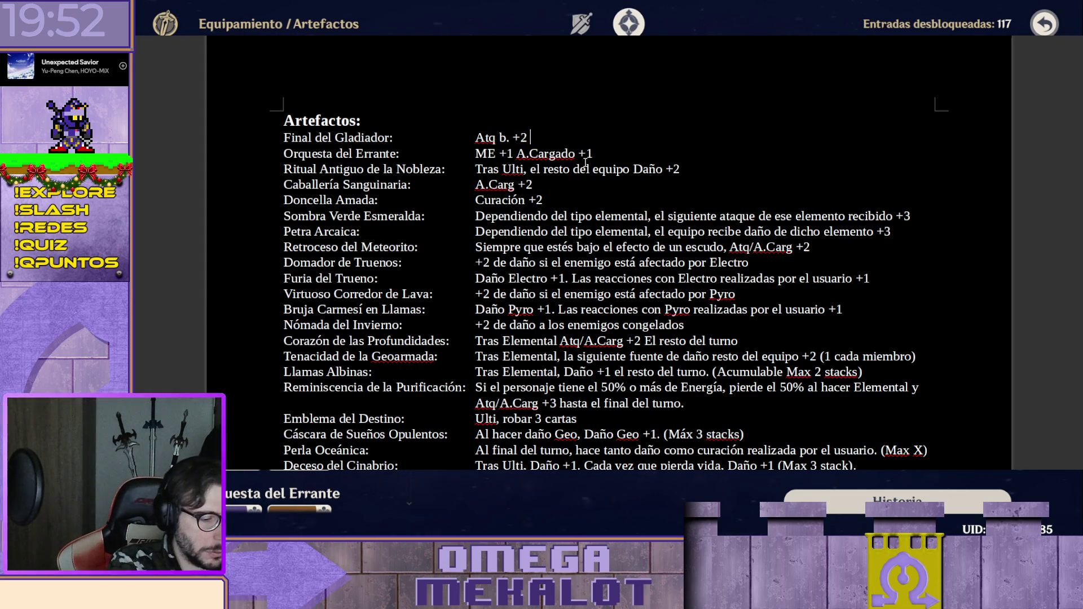
pyautogui.write('S')
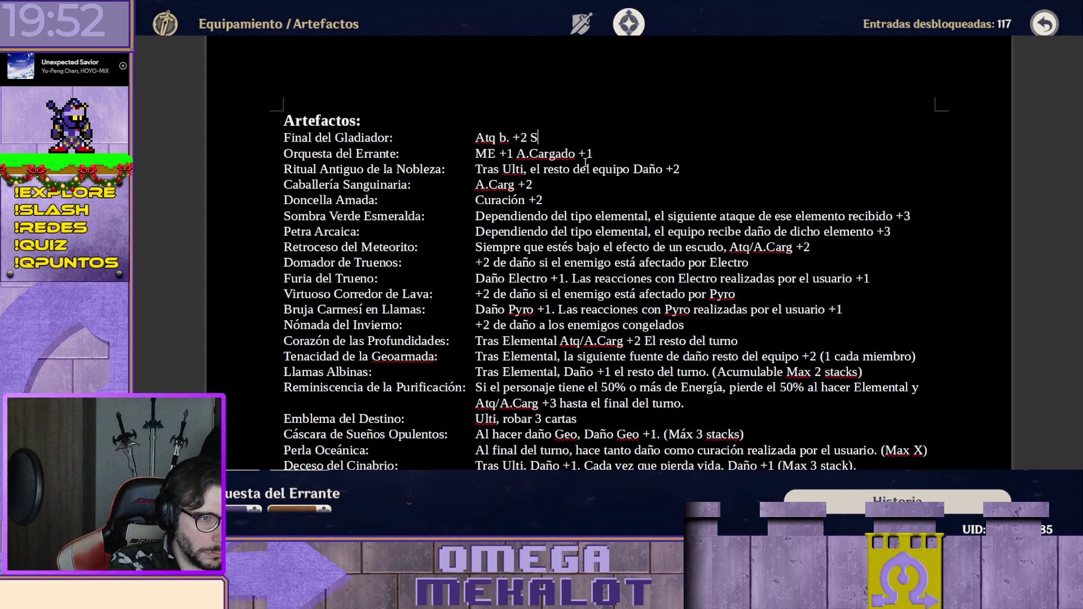
pyautogui.write('olo ')
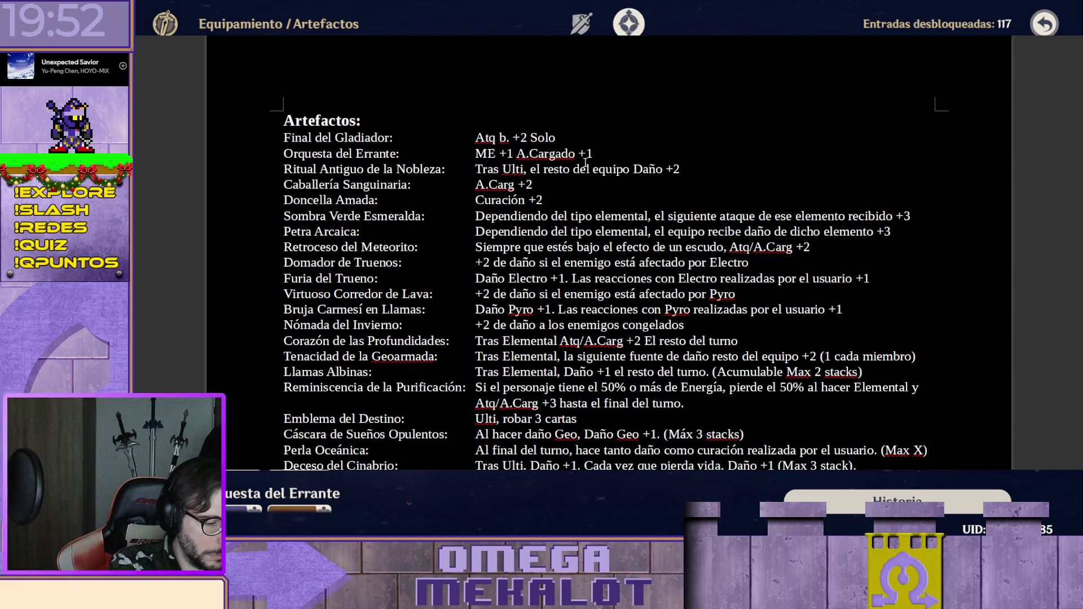
pyautogui.write('Espada ')
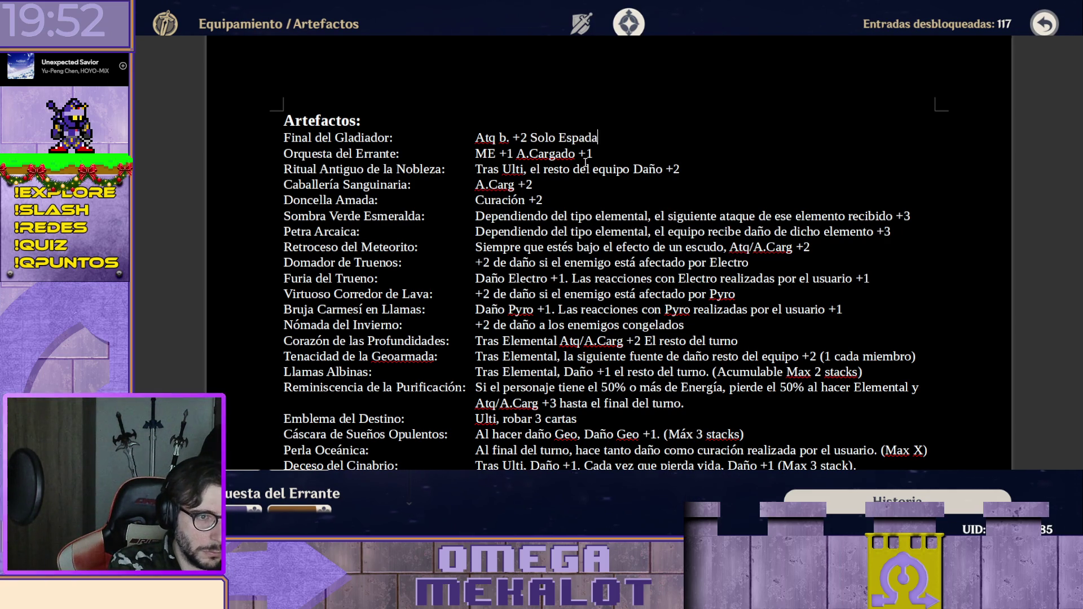
pyautogui.write('Ligera,')
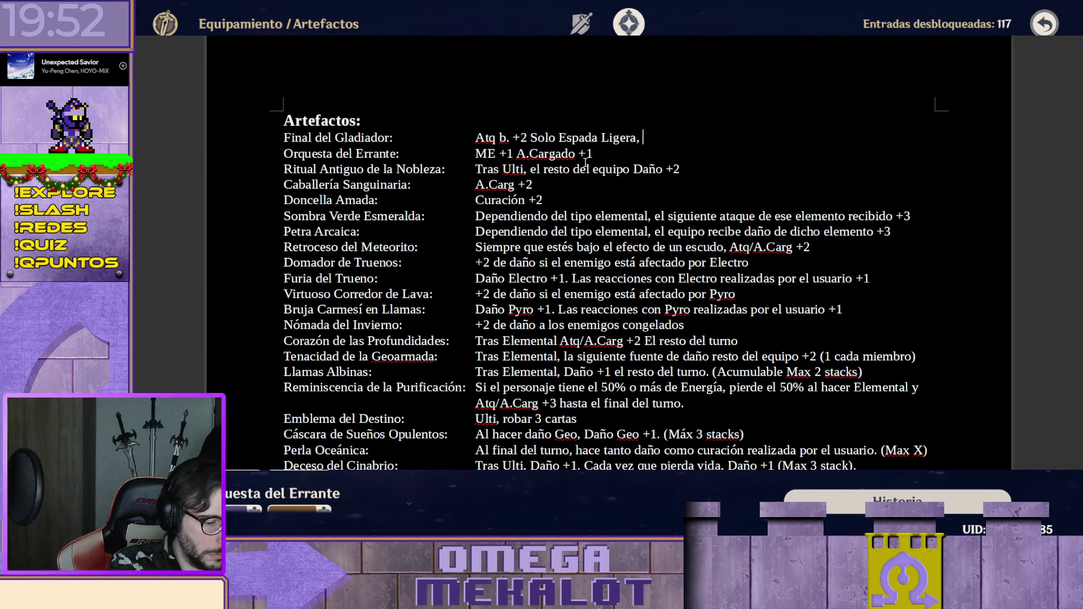
pyautogui.write(' Claymore')
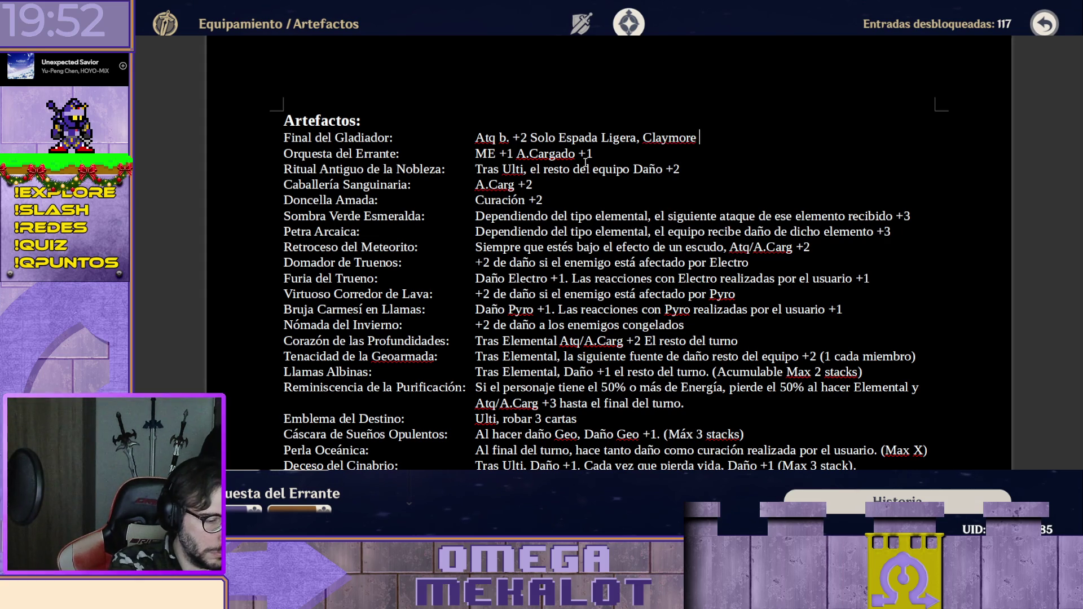
pyautogui.write(' y Lanza.')
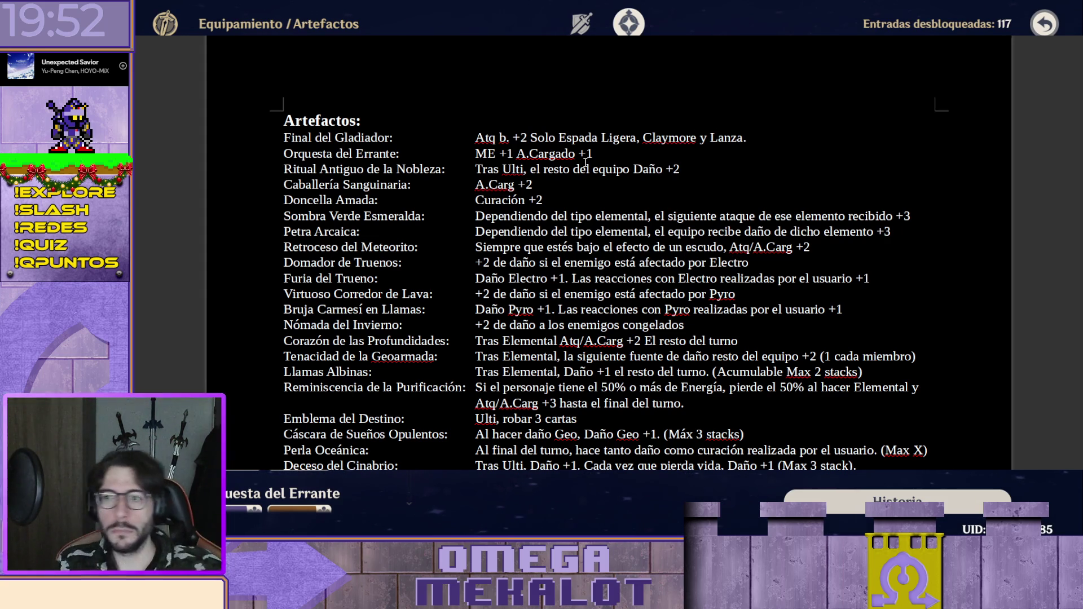
pyautogui.click(560, 138)
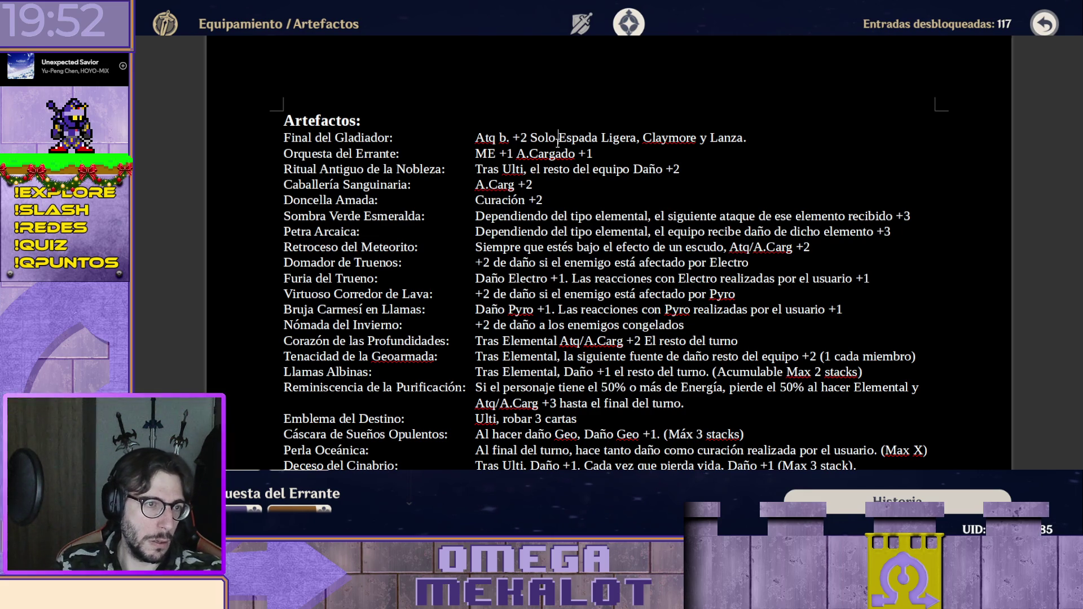
pyautogui.click(527, 138)
pyautogui.write('.')
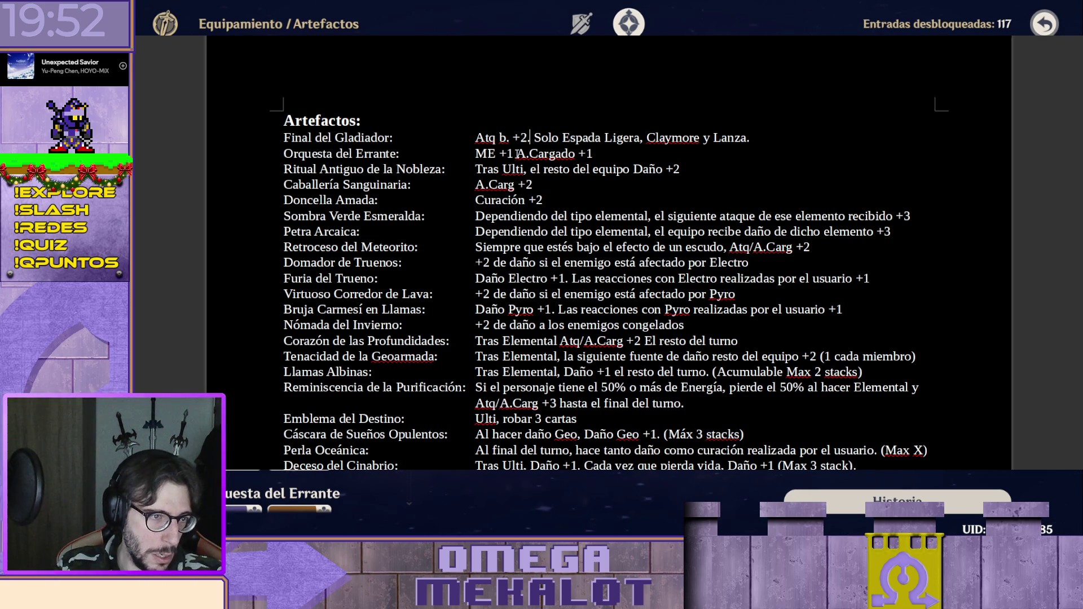
pyautogui.click(613, 150)
pyautogui.write('()')
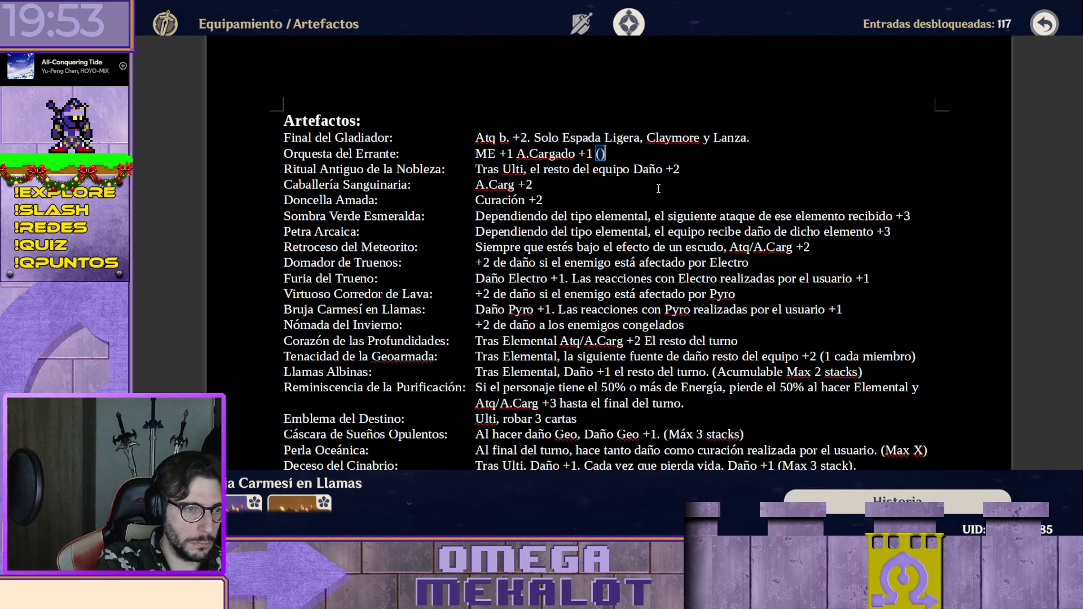
# Make Orquesta del Errante read '. Solo Catalizador y Arco.' and lower Final del Gladiador to +1.
pyautogui.press('BackSpace')
pyautogui.press('Delete')
pyautogui.write('. Solo ')
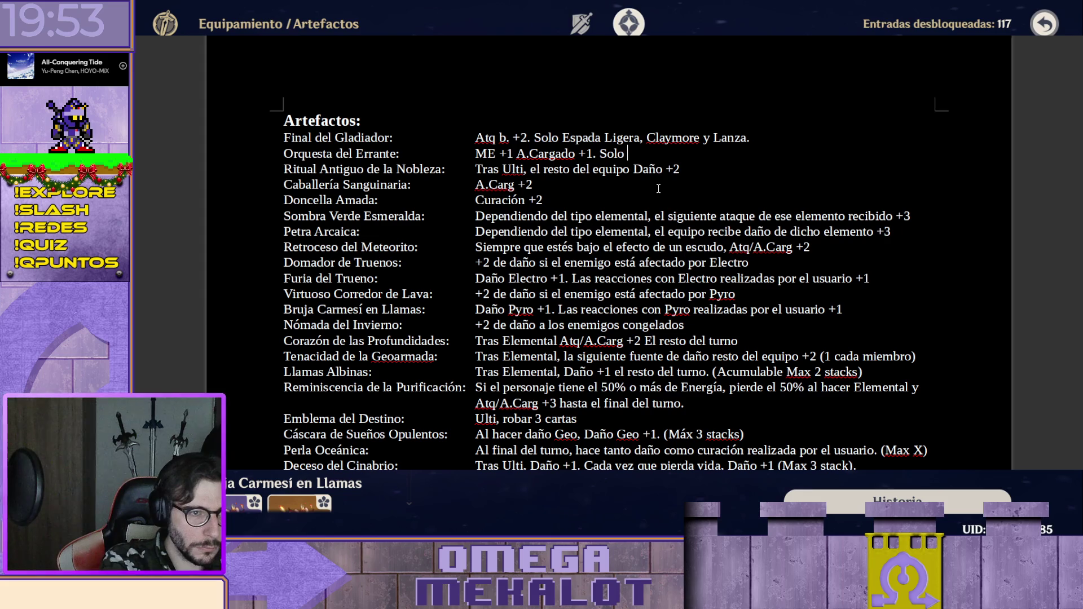
pyautogui.write('Catalizador')
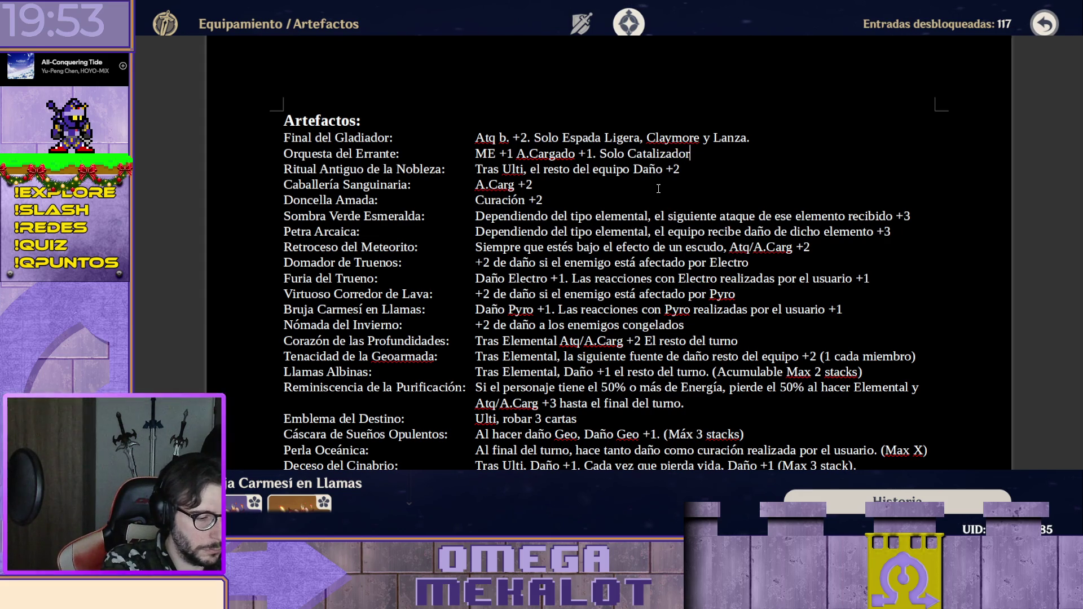
pyautogui.write(' y Arco')
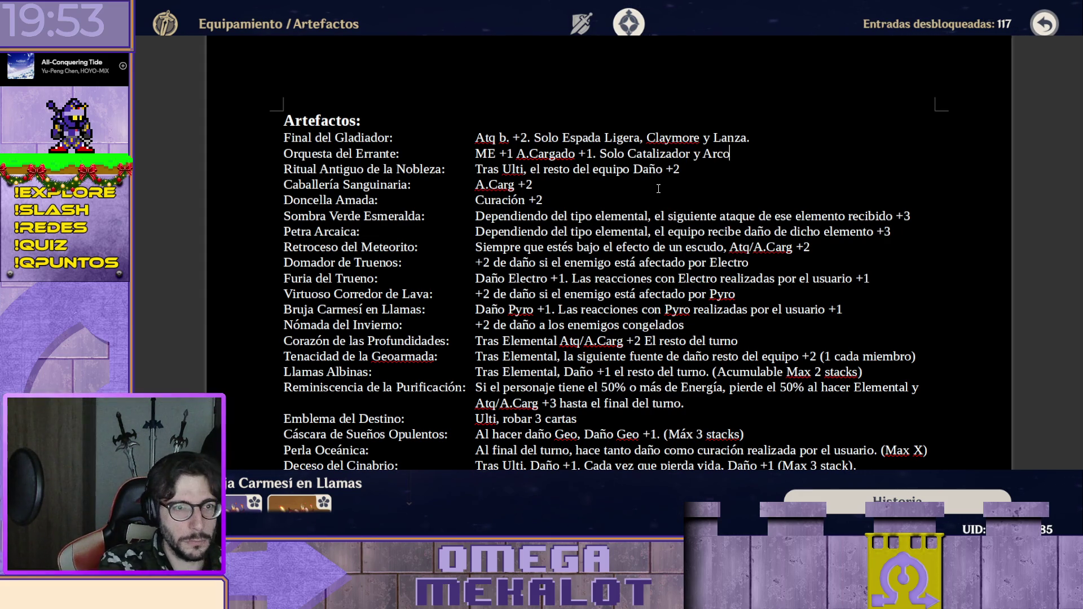
pyautogui.write('.')
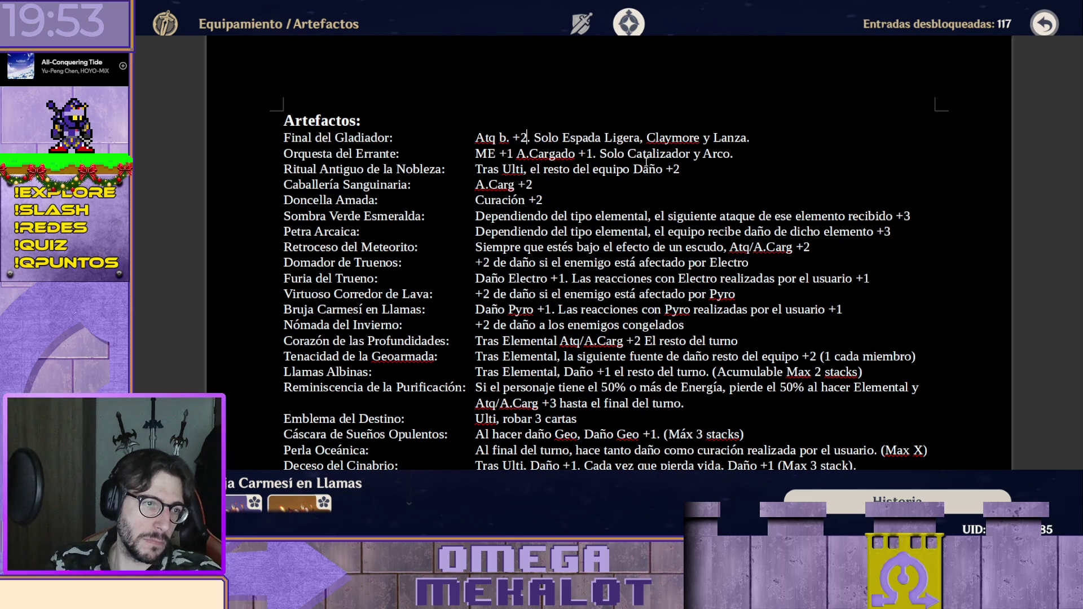
pyautogui.press('BackSpace')
pyautogui.write('1')
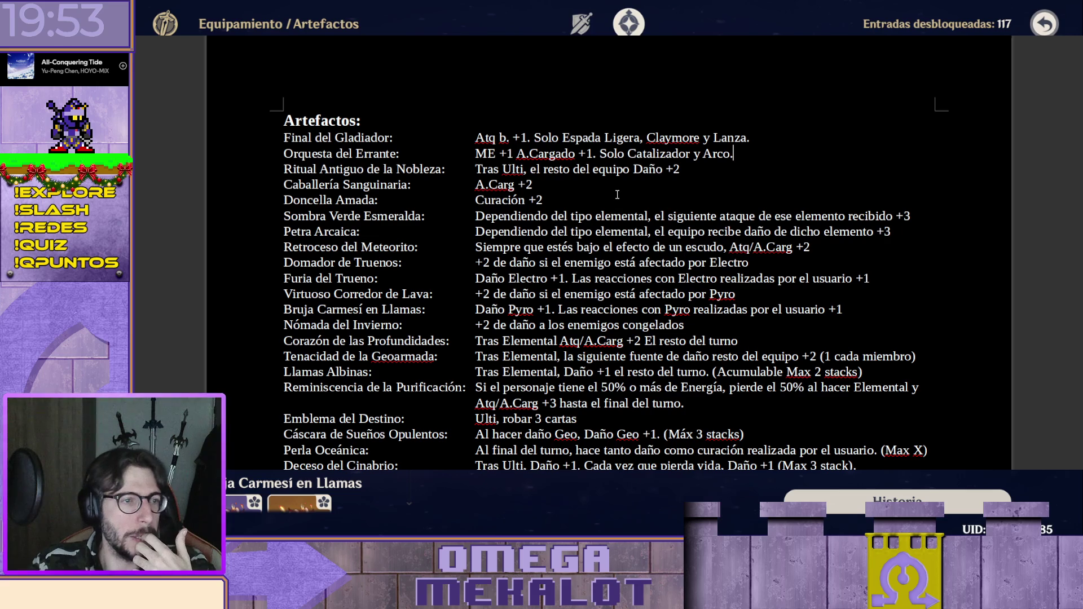
pyautogui.scroll(-10, 616, 195)
pyautogui.scroll(-5, 617, 194)
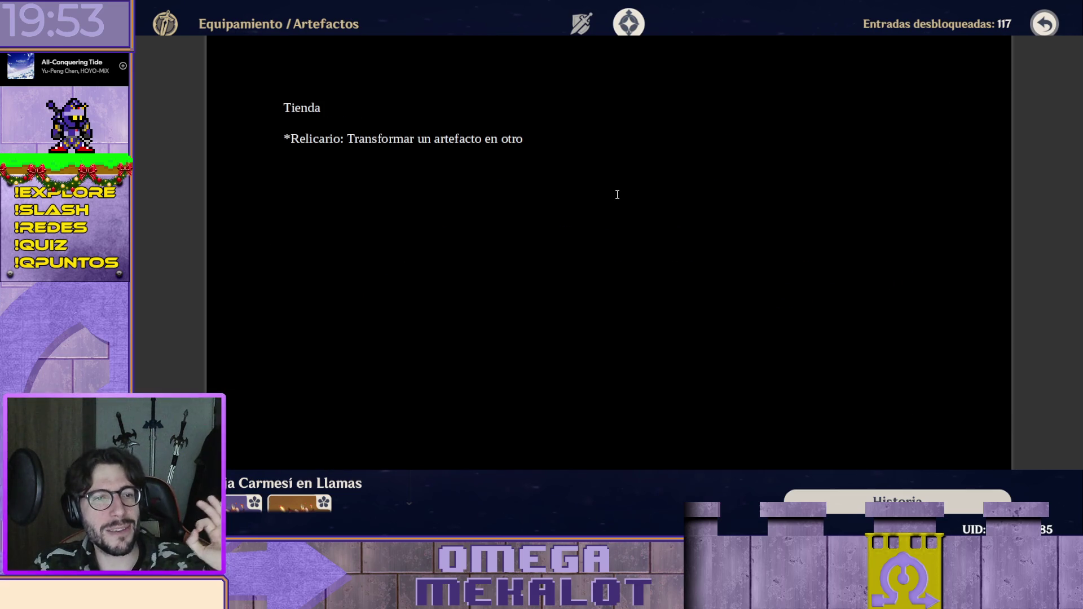
pyautogui.scroll(3, 637, 194)
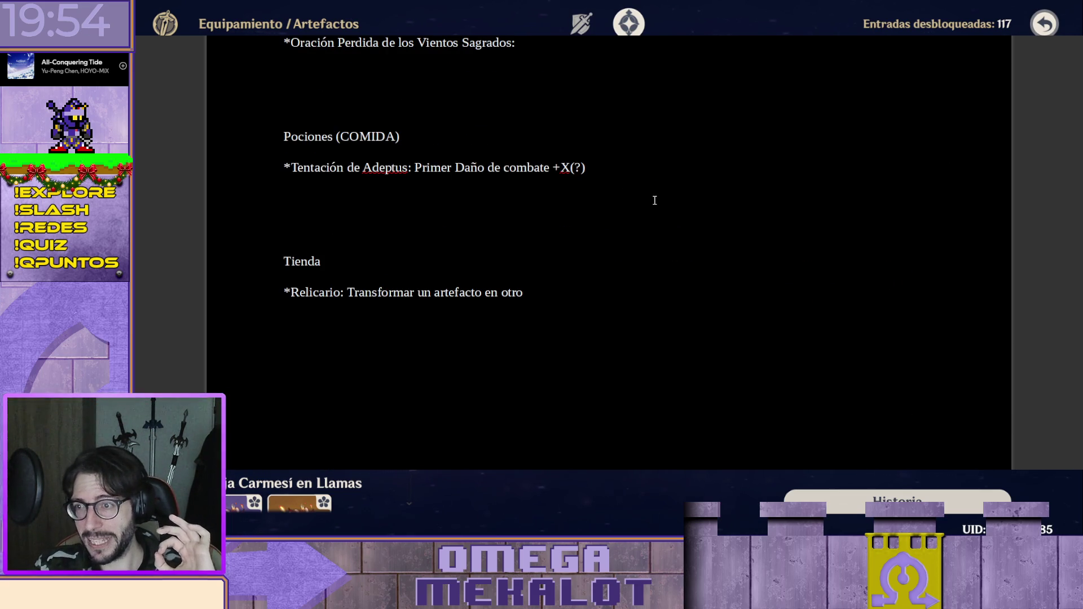
pyautogui.scroll(1, 665, 237)
pyautogui.scroll(1, 673, 271)
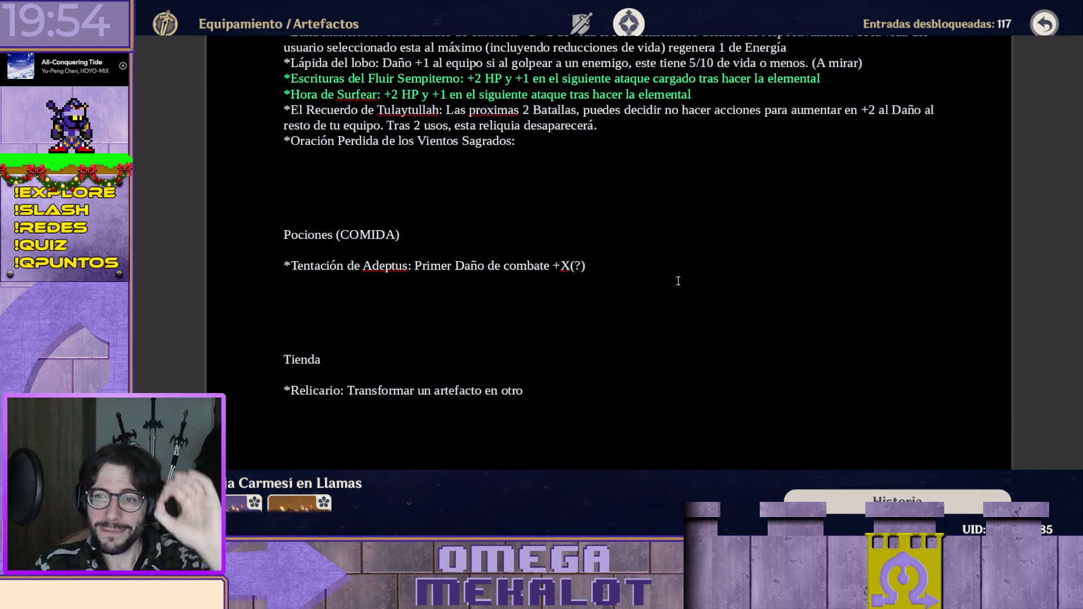
pyautogui.scroll(1, 678, 280)
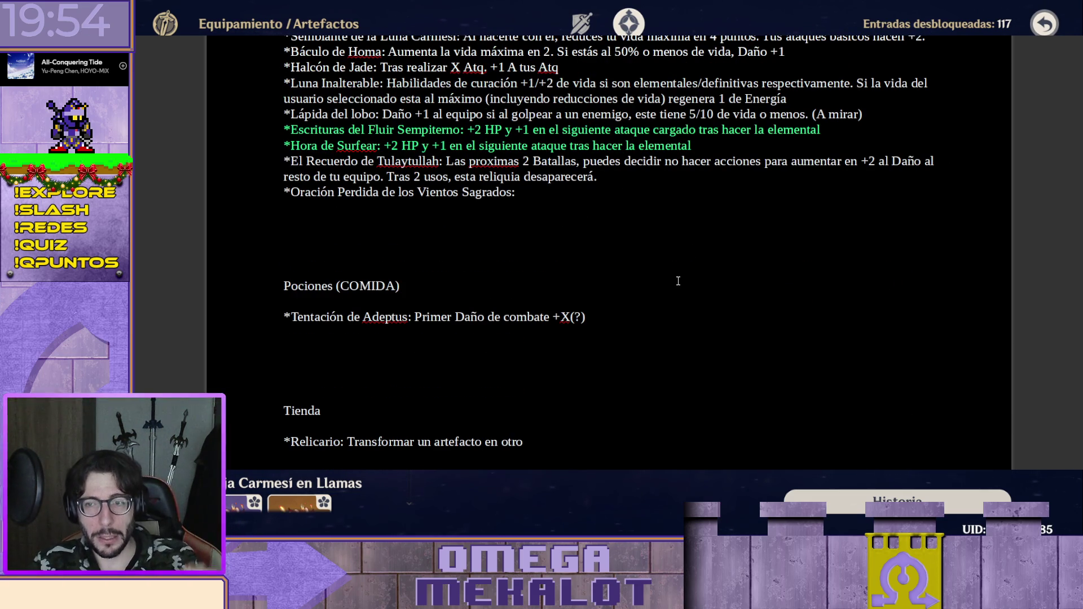
pyautogui.scroll(1, 694, 261)
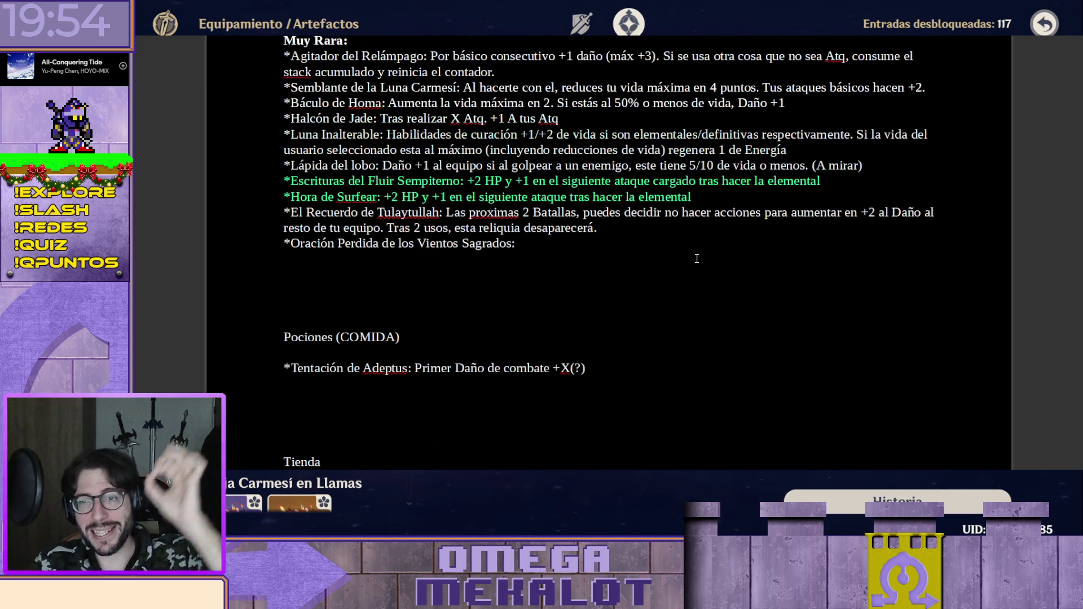
pyautogui.scroll(5, 726, 247)
pyautogui.scroll(4, 726, 246)
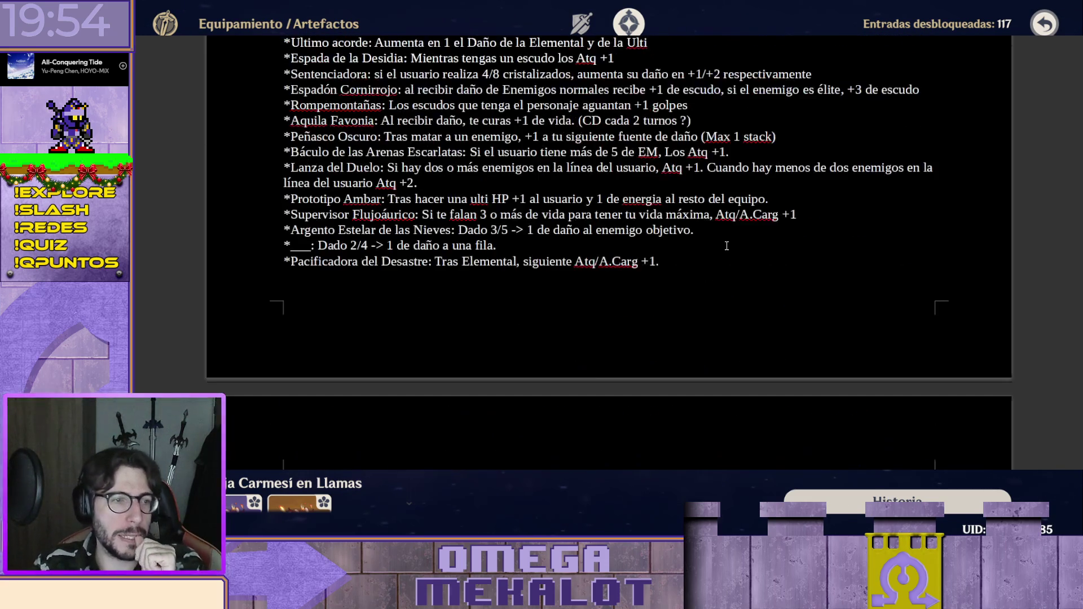
pyautogui.scroll(5, 726, 246)
pyautogui.scroll(4, 727, 247)
pyautogui.scroll(4, 725, 247)
pyautogui.scroll(1, 726, 246)
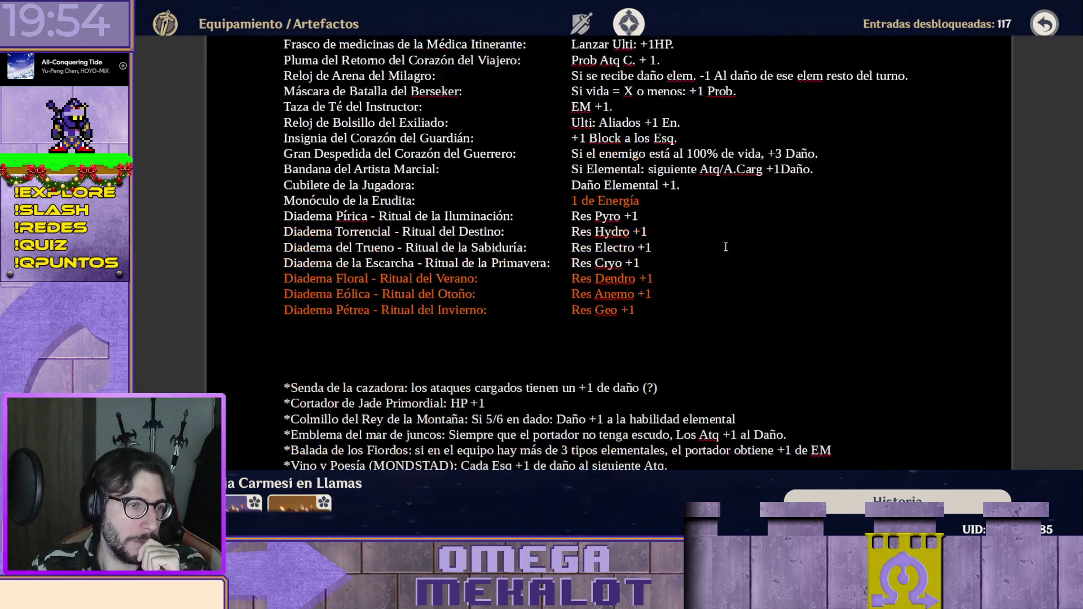
pyautogui.scroll(1, 723, 242)
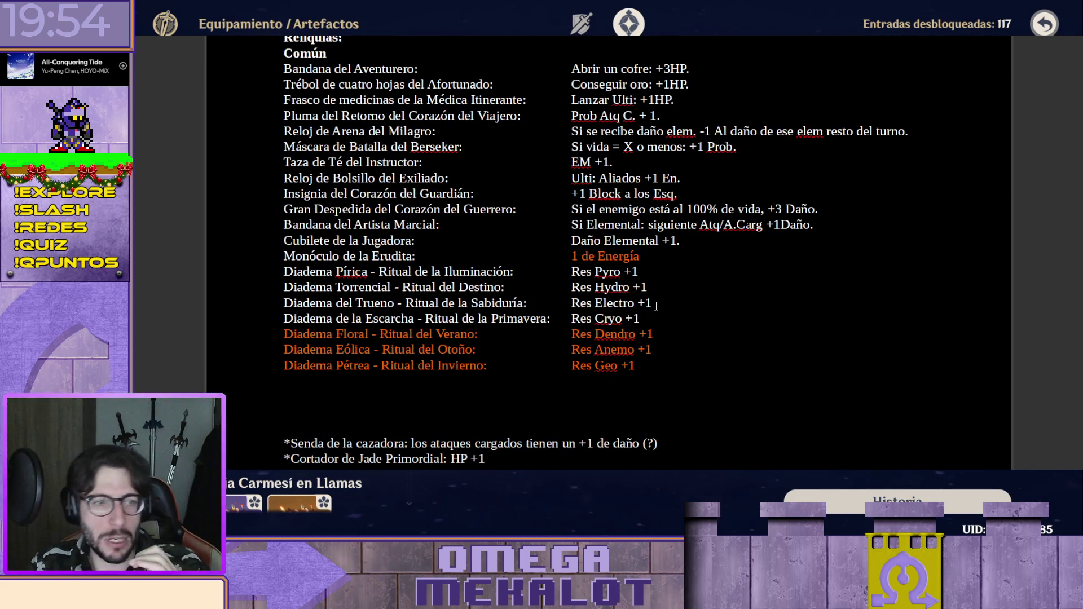
pyautogui.scroll(2, 724, 242)
pyautogui.scroll(-3, 704, 246)
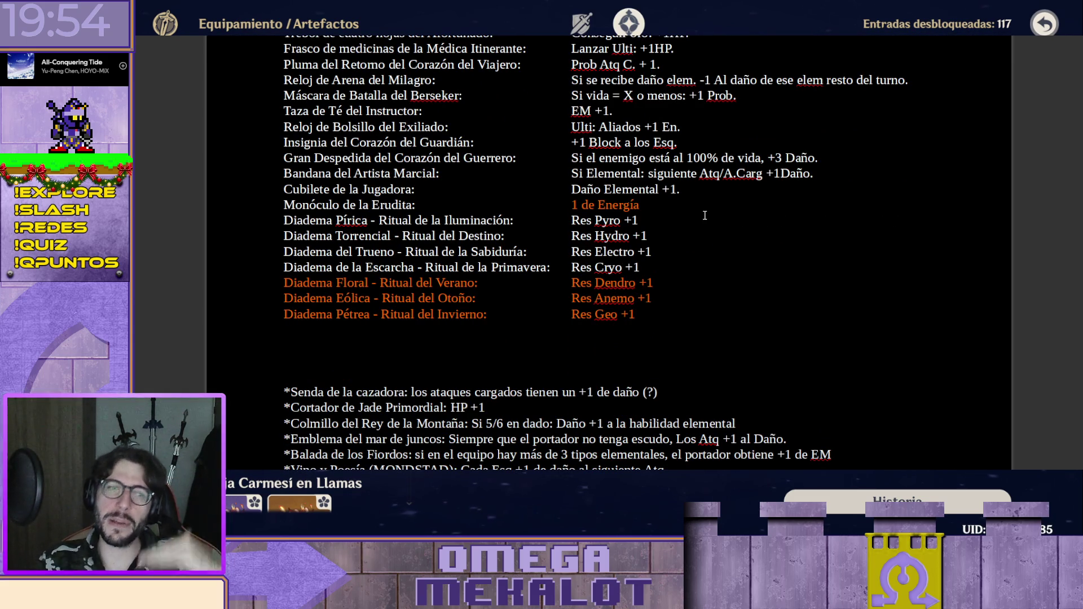
pyautogui.scroll(-3, 706, 218)
pyautogui.scroll(-1, 659, 223)
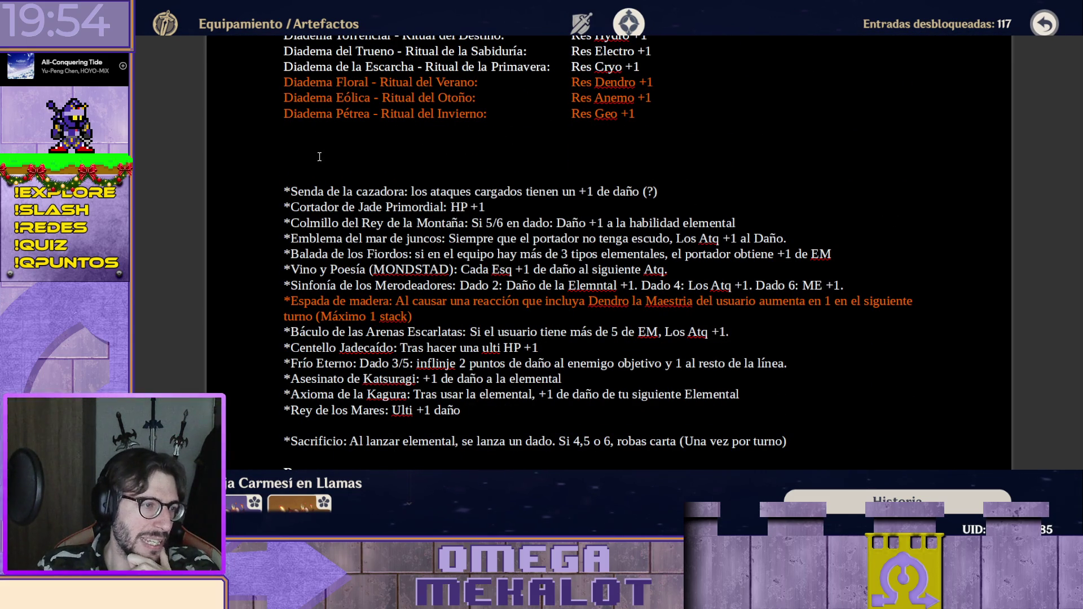
pyautogui.moveTo(318, 157); pyautogui.dragTo(689, 408)
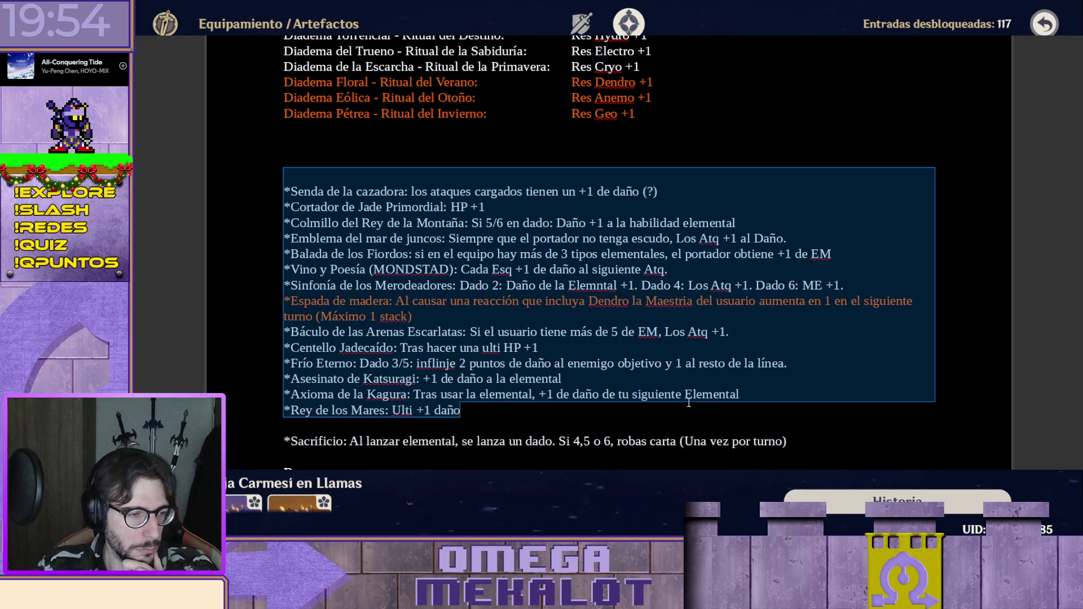
pyautogui.click(689, 159)
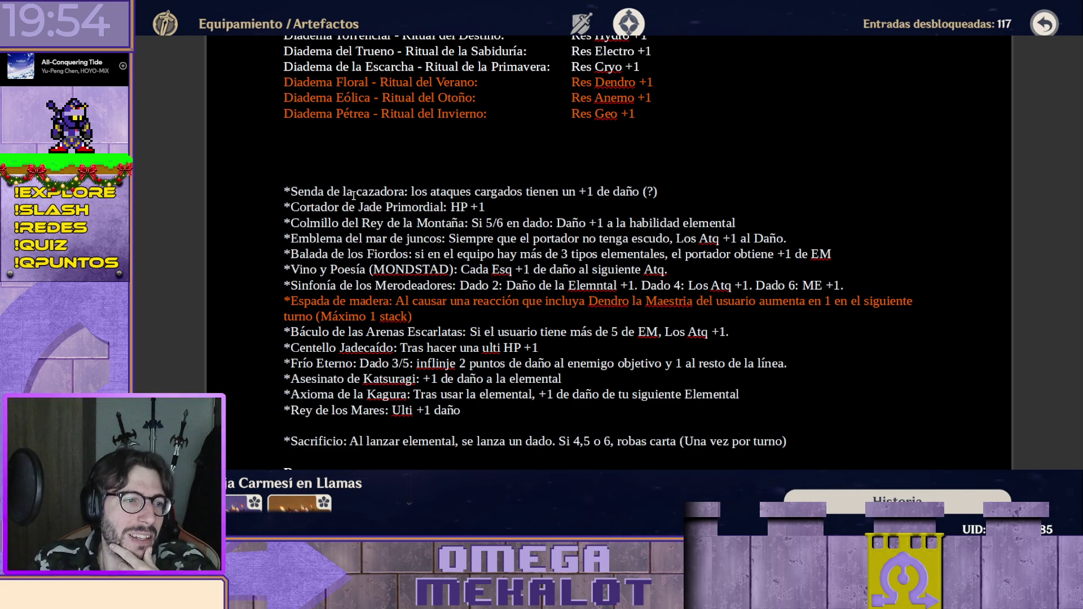
pyautogui.scroll(-1, 411, 235)
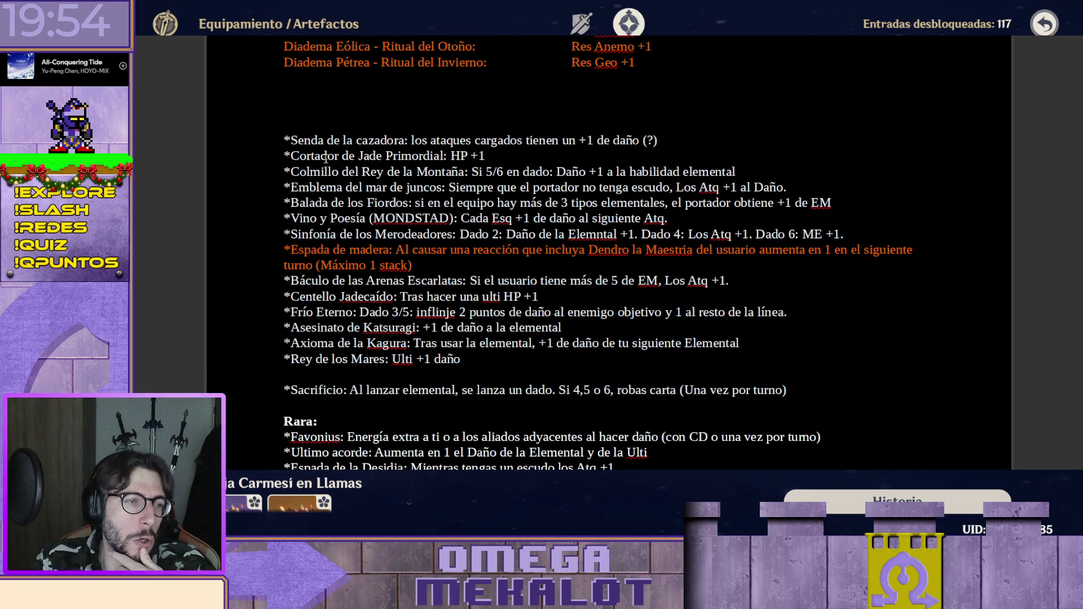
# Review the Cortador de Jade Primordial line unchanged and switch the game archive to the Arma category.
pyautogui.tripleClick(326, 155)
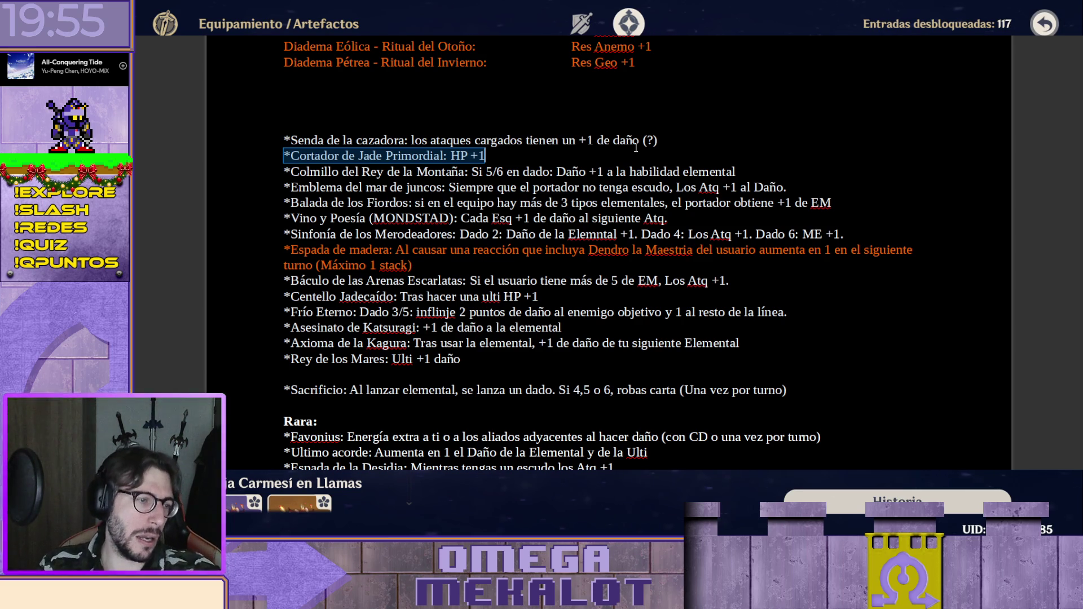
pyautogui.scroll(-1, 636, 148)
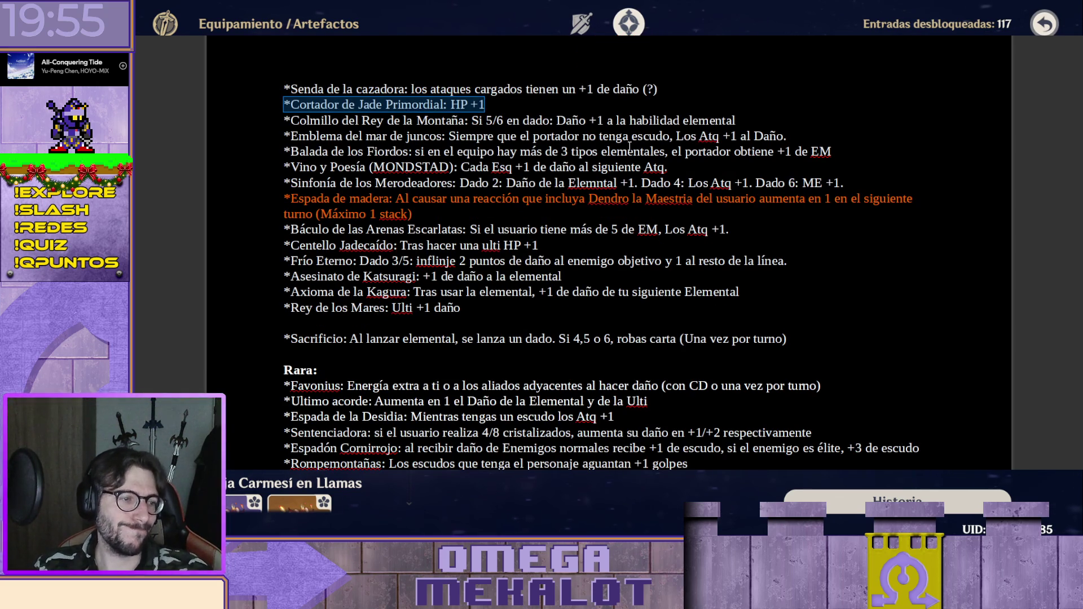
pyautogui.scroll(-3, 614, 135)
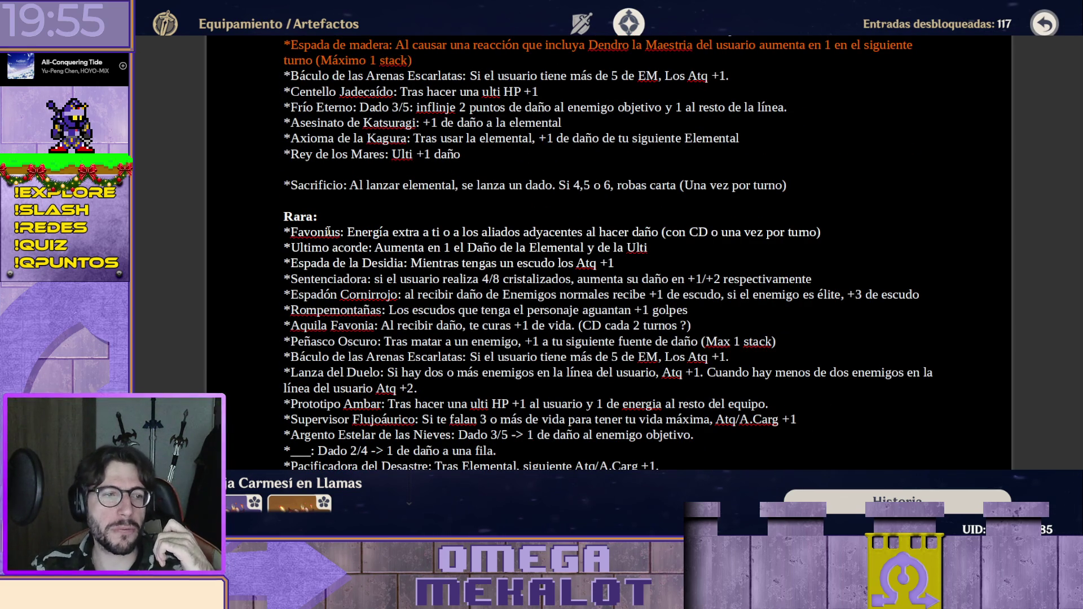
pyautogui.scroll(1, 363, 206)
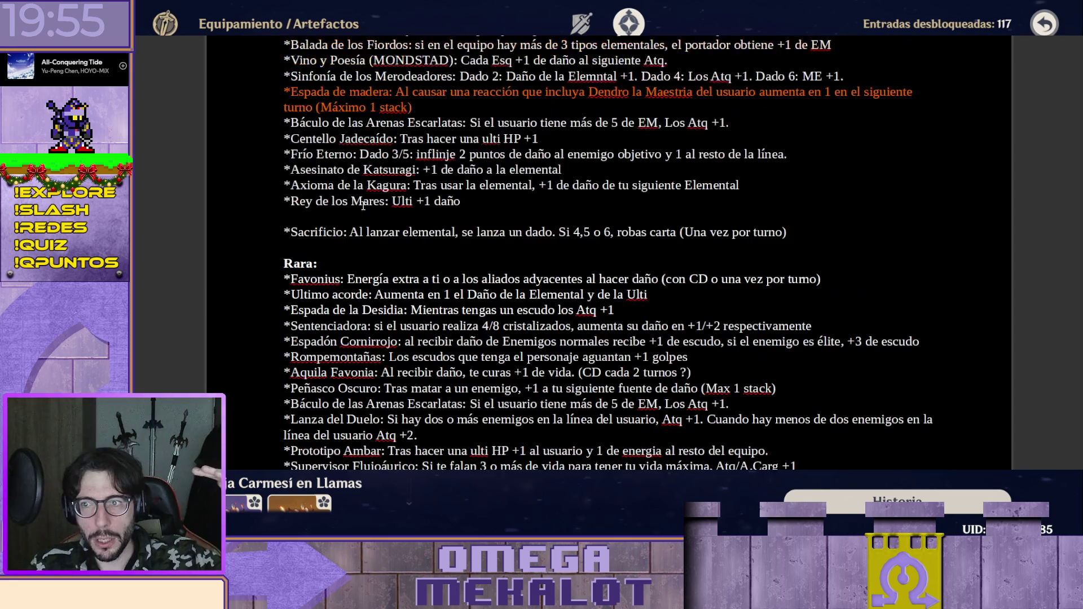
pyautogui.scroll(3, 362, 205)
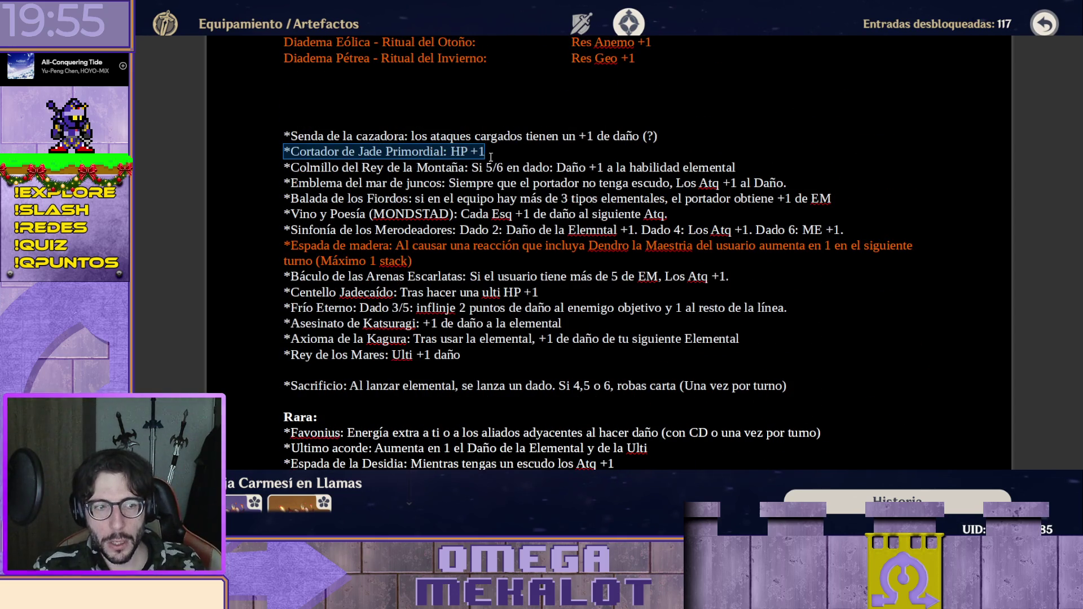
pyautogui.scroll(-1, 526, 150)
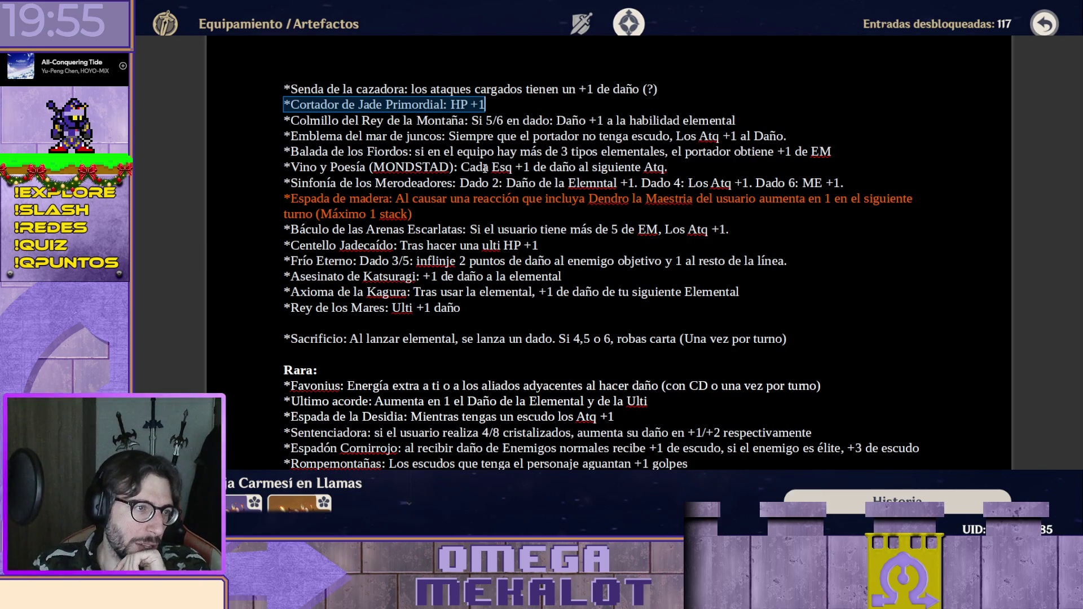
pyautogui.scroll(1, 485, 167)
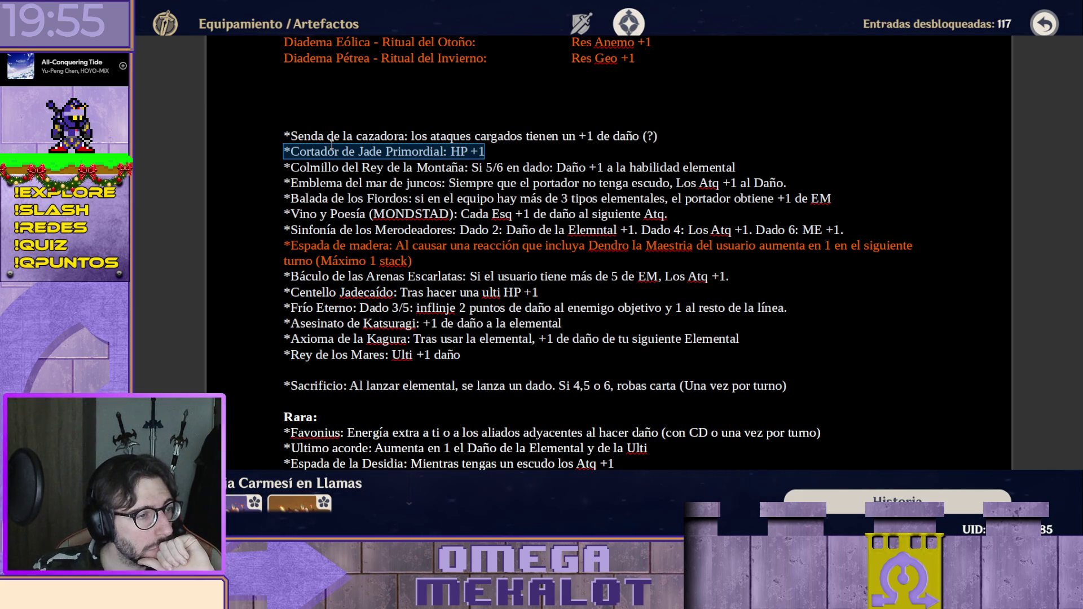
pyautogui.click(330, 144)
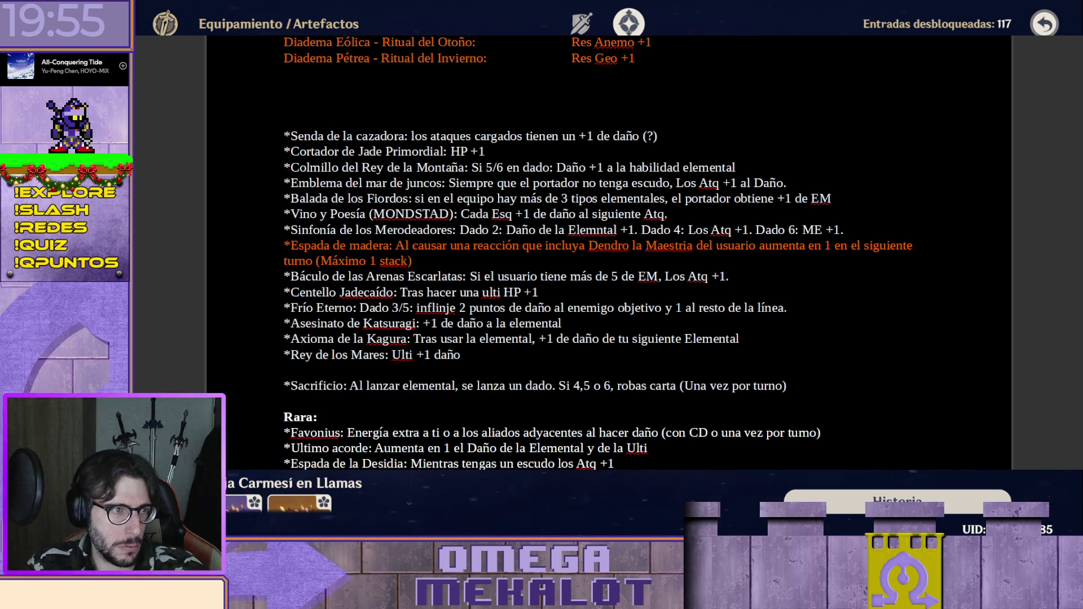
pyautogui.press('q')
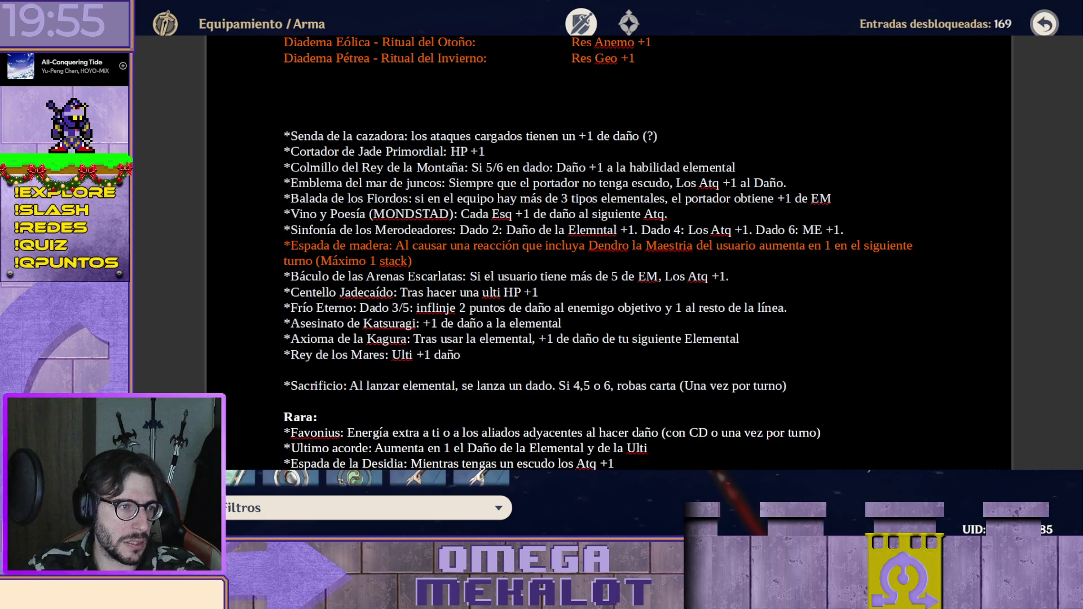